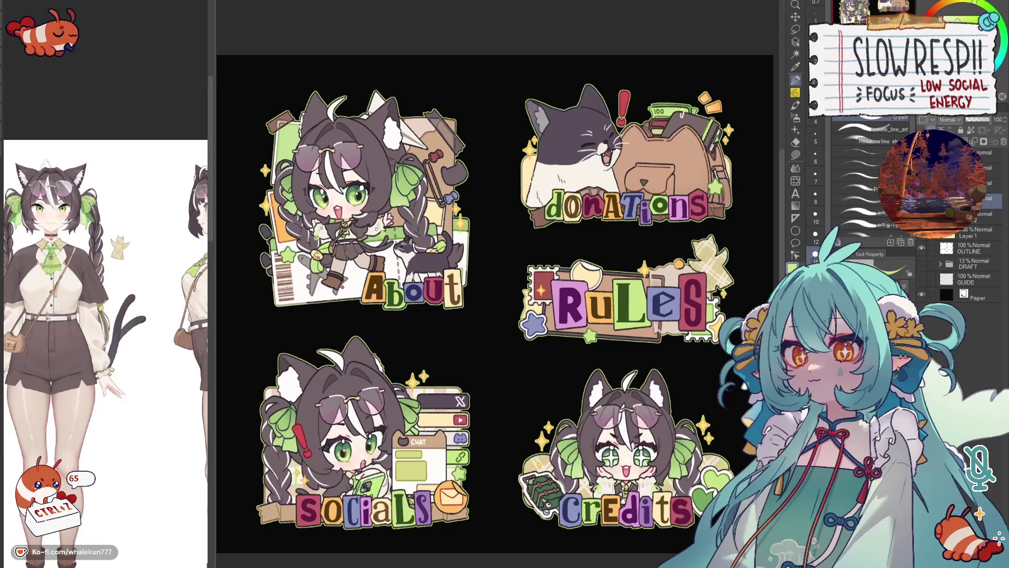
# - Toggle a layer on the sticker sheet, then bring up the Open dialog on the 2025 commission folders
pyautogui.moveTo(708, 233); pyautogui.dragTo(719, 208)
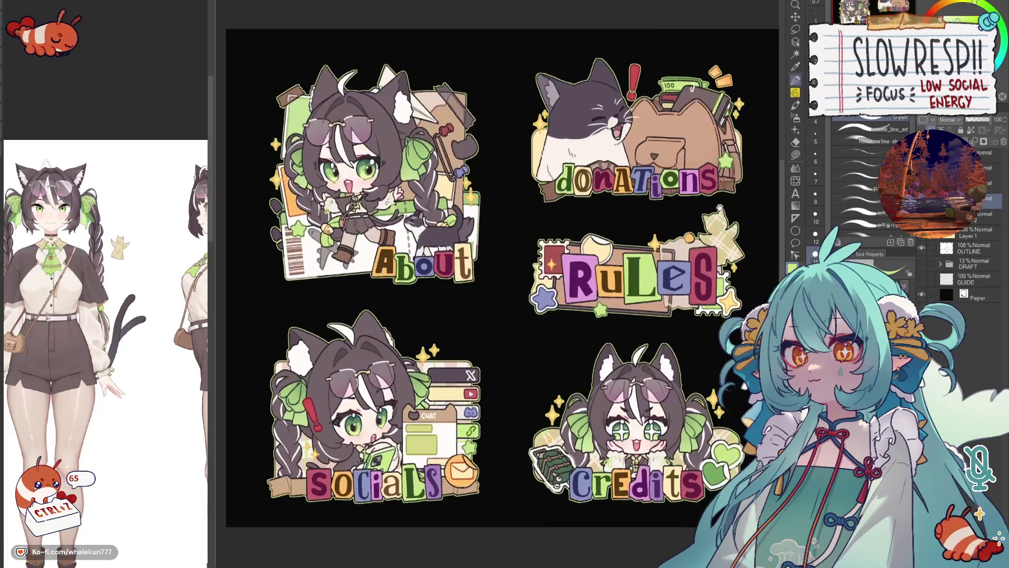
pyautogui.click(927, 238)
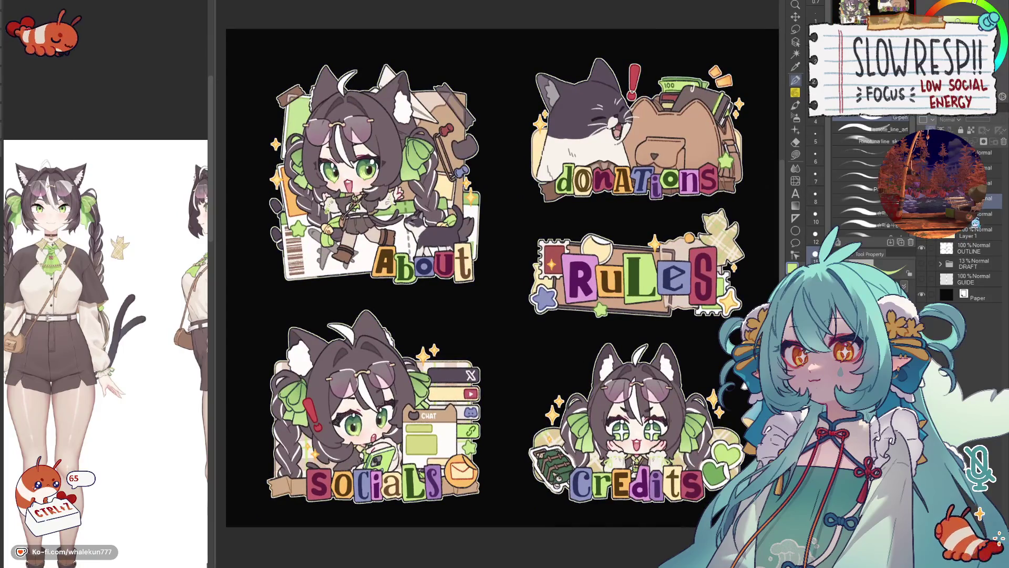
pyautogui.moveTo(702, 291); pyautogui.dragTo(701, 304)
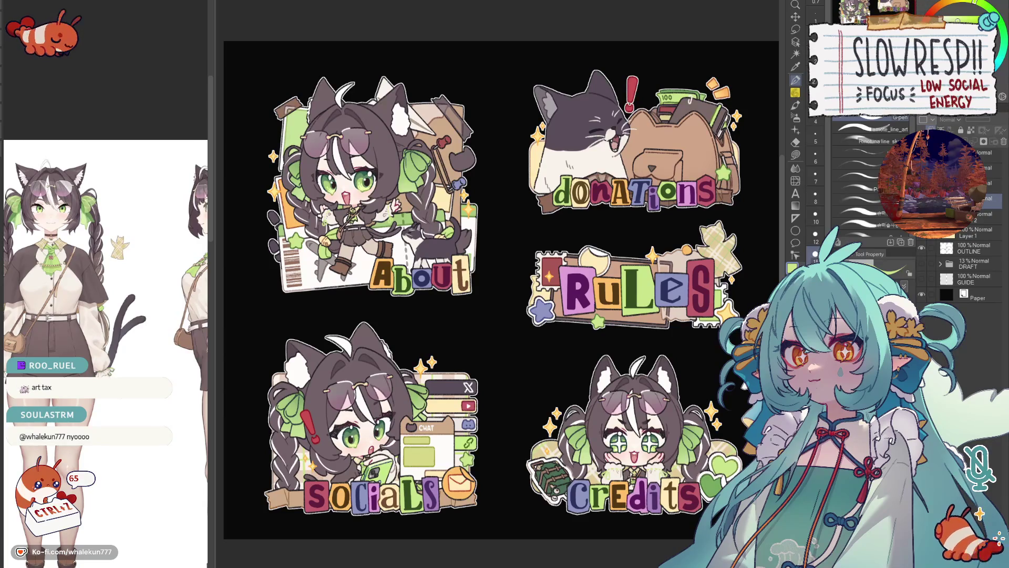
pyautogui.hotkey('ctrl', 'o')
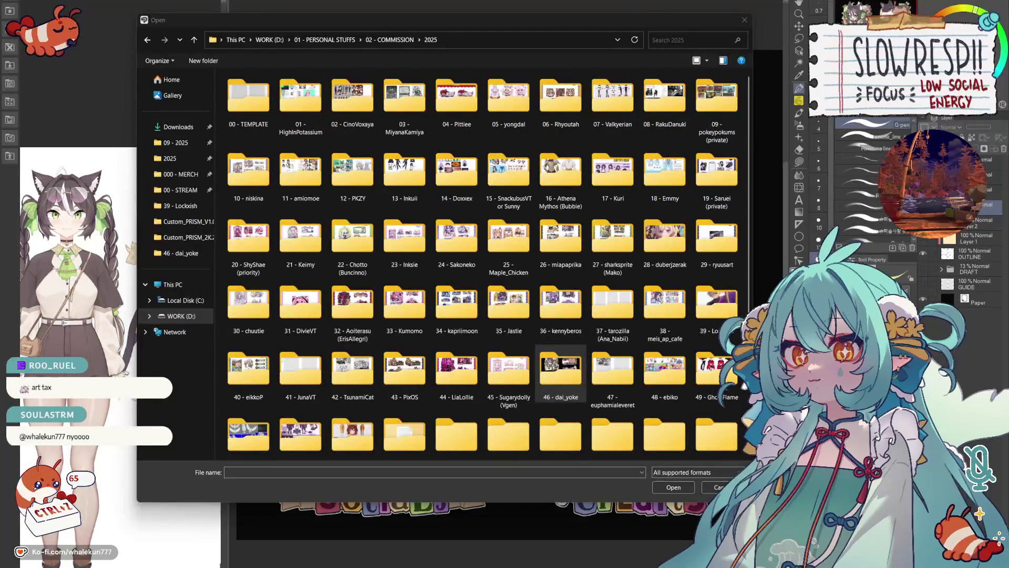
# - Cancel the Open dialog with Esc without opening any file
pyautogui.press('Escape')
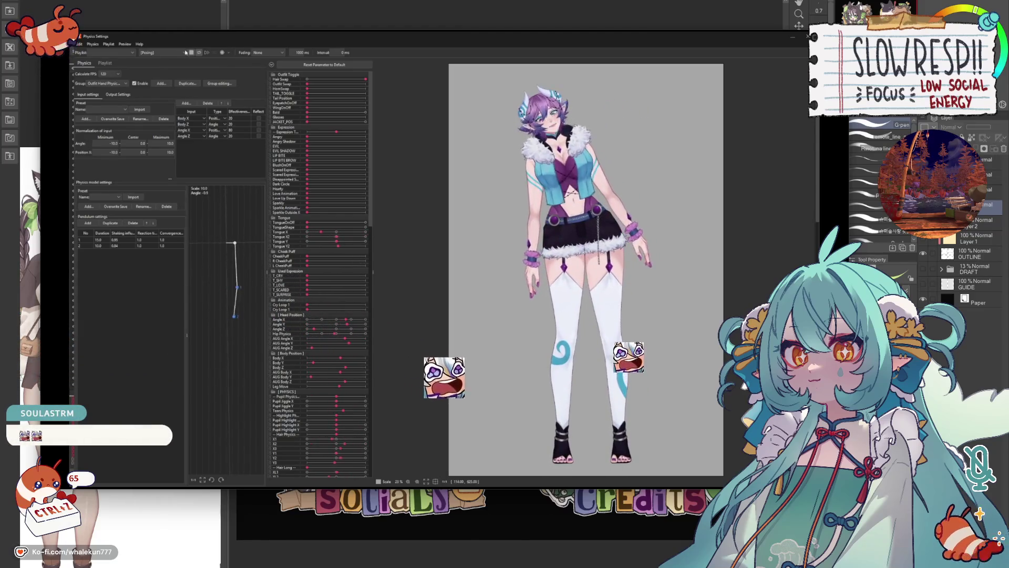
# - Reset the model's parameters to default, switch to short hair, and preview a head tilt
pyautogui.click(324, 64)
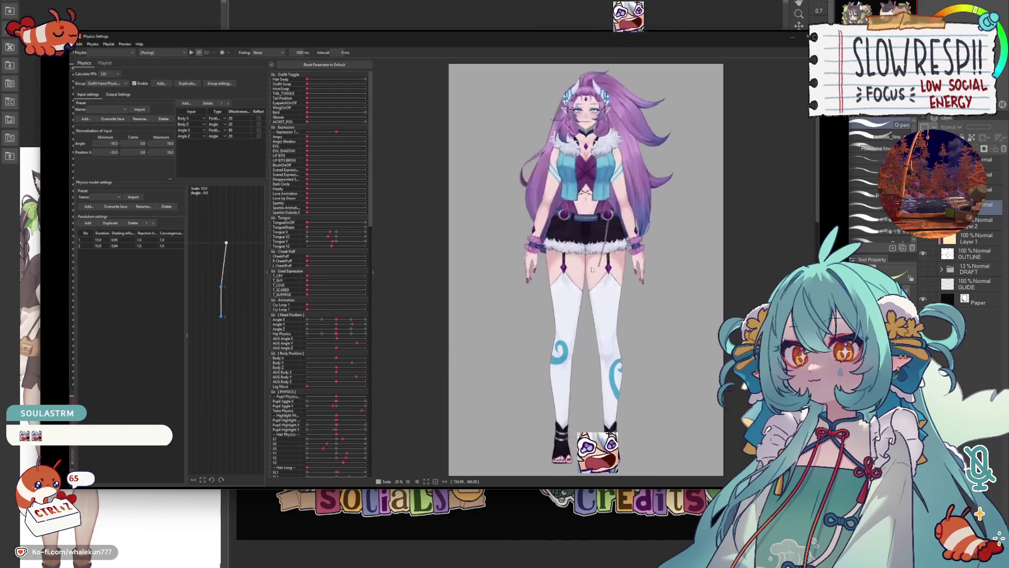
pyautogui.click(365, 79)
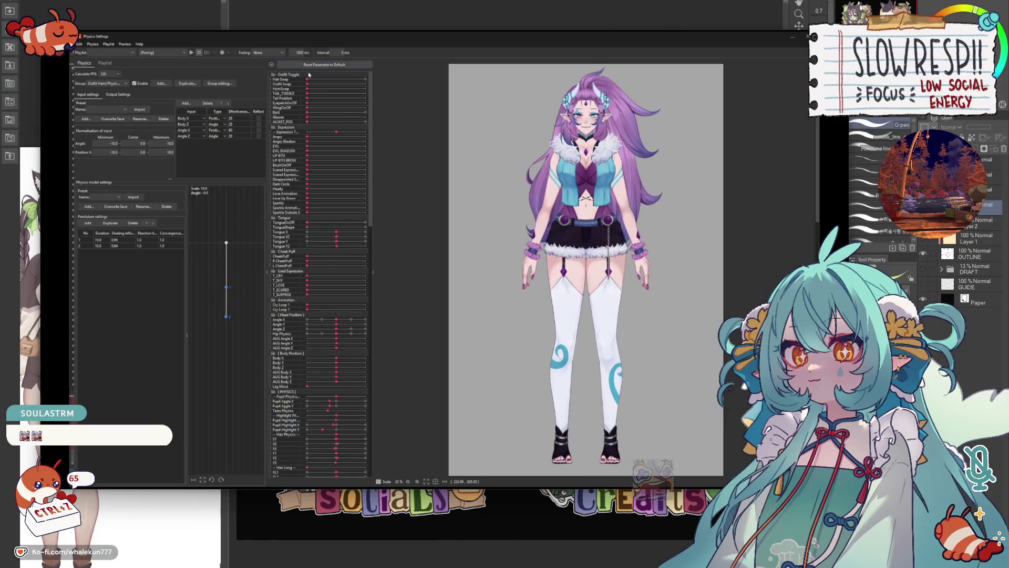
pyautogui.moveTo(482, 115); pyautogui.dragTo(434, 352)
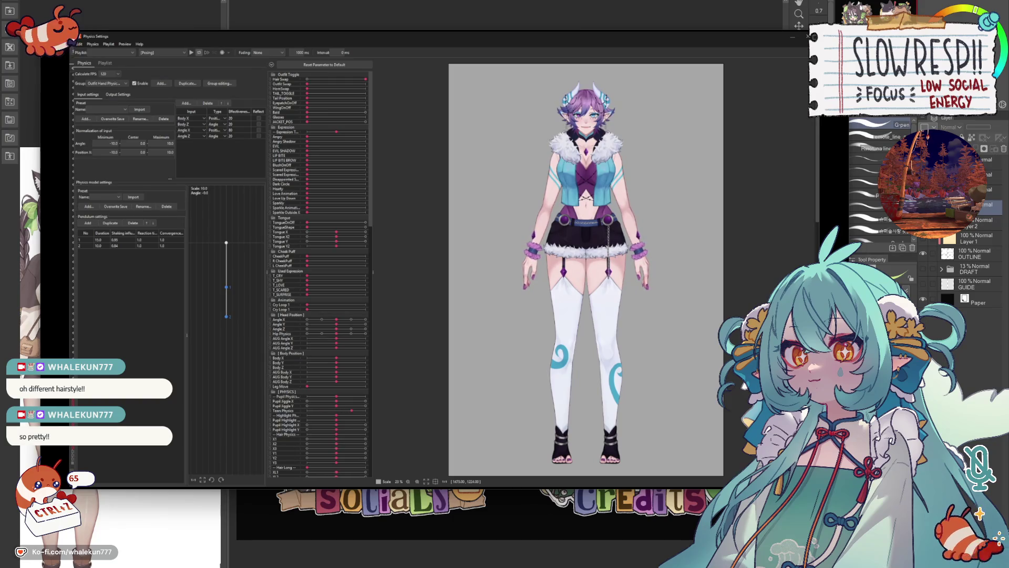
pyautogui.press('space')
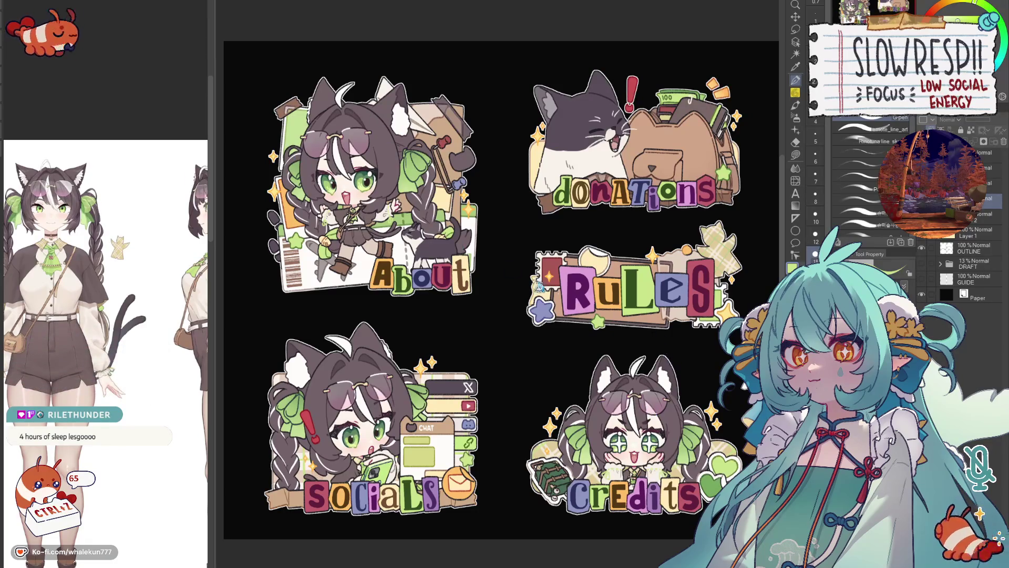
# - Switch to the Twitch panel sketch document with its 'about me' header
pyautogui.hotkey('ctrl', 'Tab')
pyautogui.hotkey('ctrl', 'Tab')
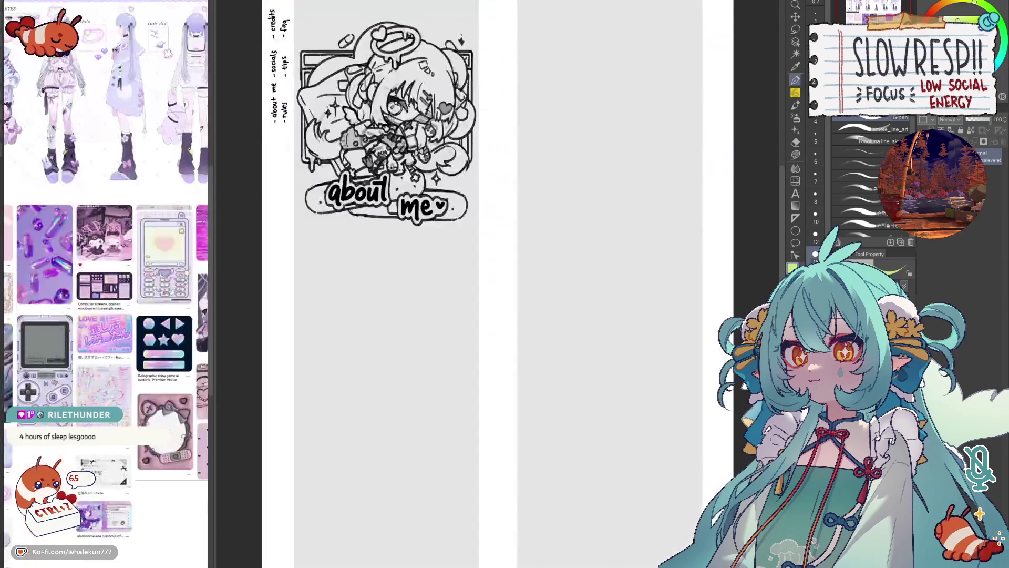
pyautogui.hscroll(-1, 105, 284)
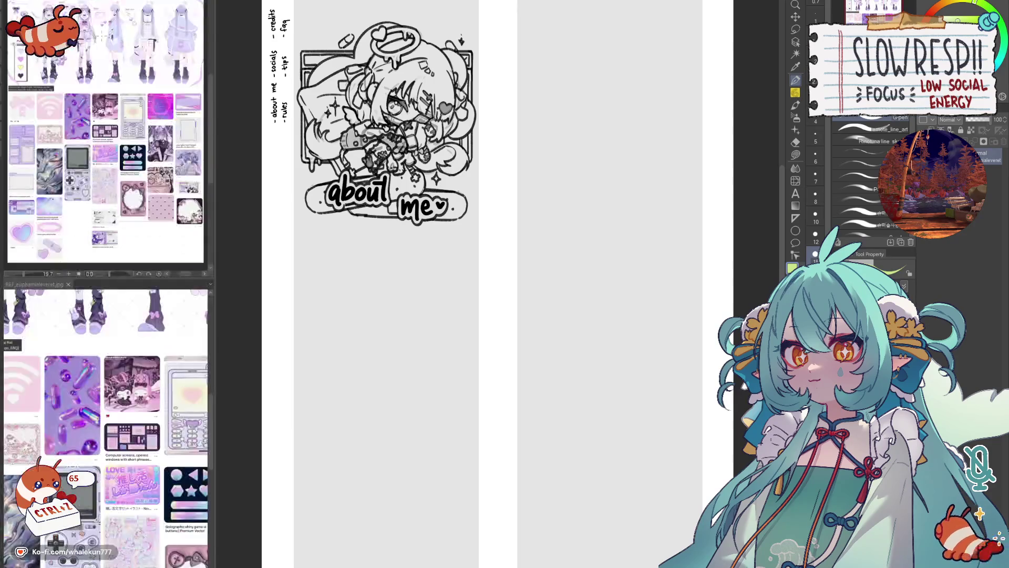
pyautogui.scroll(5, 108, 103)
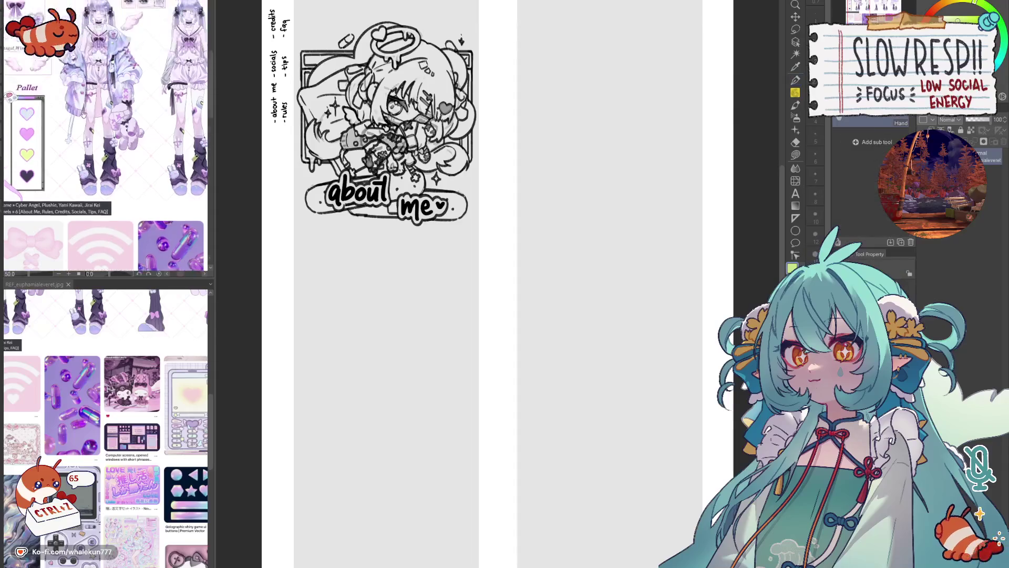
# - Widen the Sub View reference panel and arrange the two purple reference images in their panes
pyautogui.moveTo(212, 131); pyautogui.dragTo(269, 131)
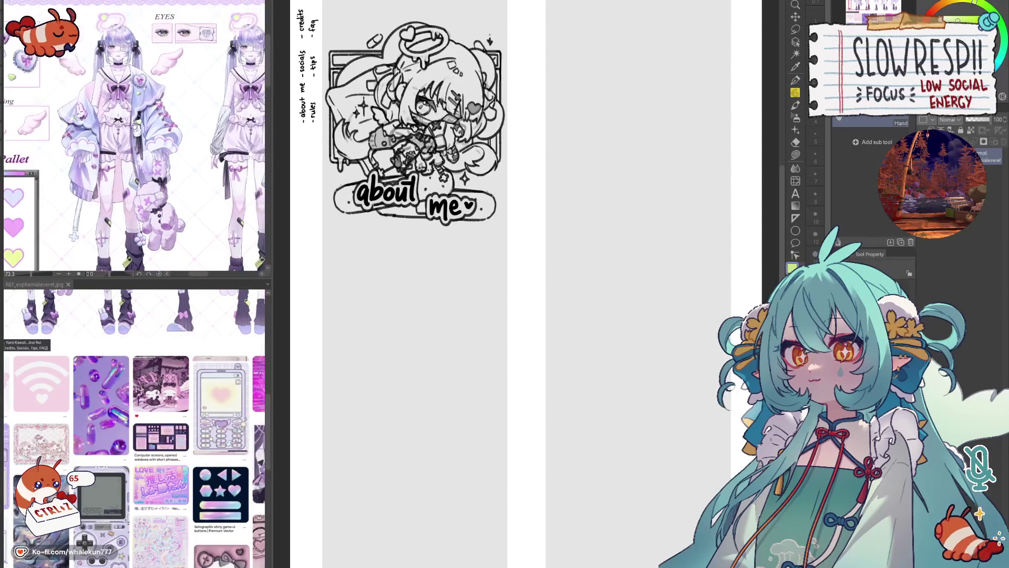
pyautogui.moveTo(152, 279); pyautogui.dragTo(152, 380)
pyautogui.moveTo(148, 221)
pyautogui.mouseDown()
pyautogui.moveTo(126, 209)
pyautogui.moveTo(101, 217)
pyautogui.mouseUp()
pyautogui.moveTo(101, 446)
pyautogui.mouseDown()
pyautogui.moveTo(150, 438)
pyautogui.moveTo(73, 407)
pyautogui.mouseUp()
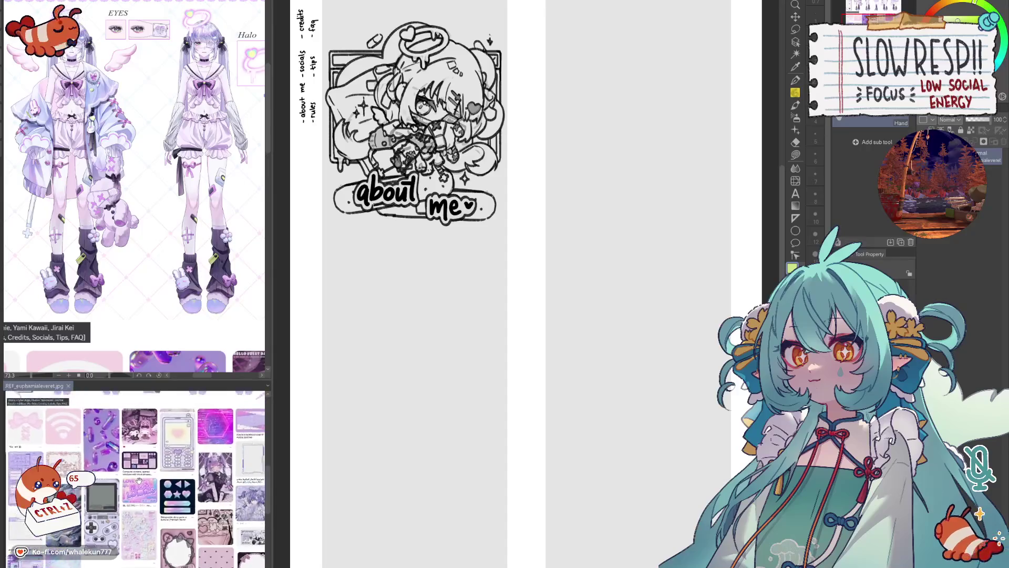
pyautogui.moveTo(163, 462); pyautogui.dragTo(166, 500)
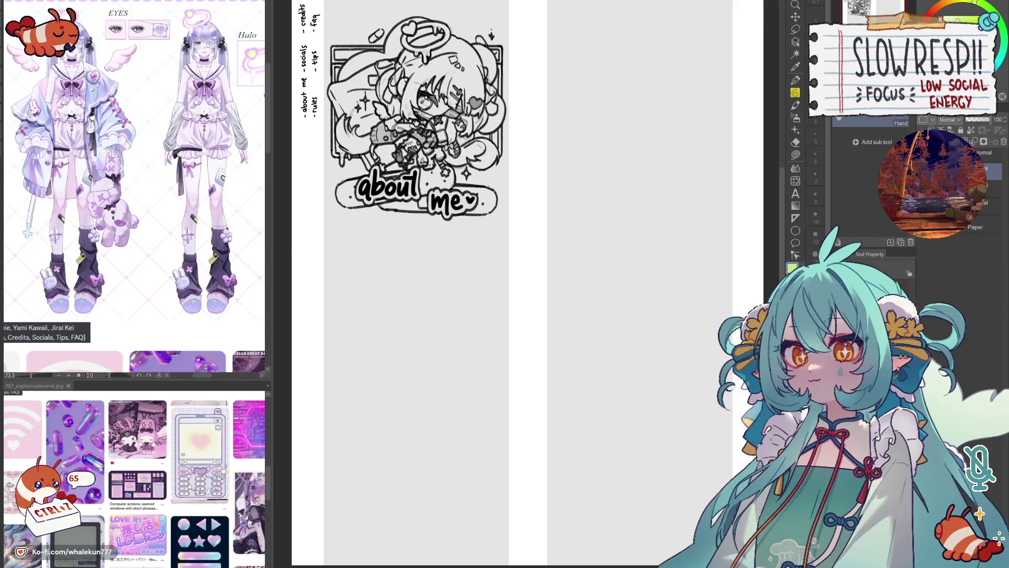
pyautogui.press('p')
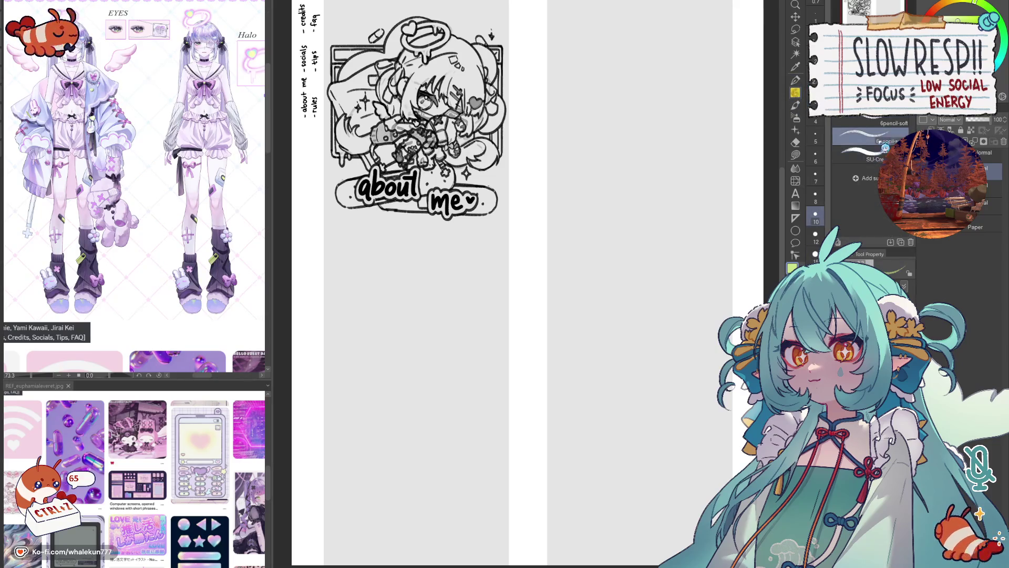
# - Set the drawing colour to black and position the 'about me' panel page in view
pyautogui.press('x')
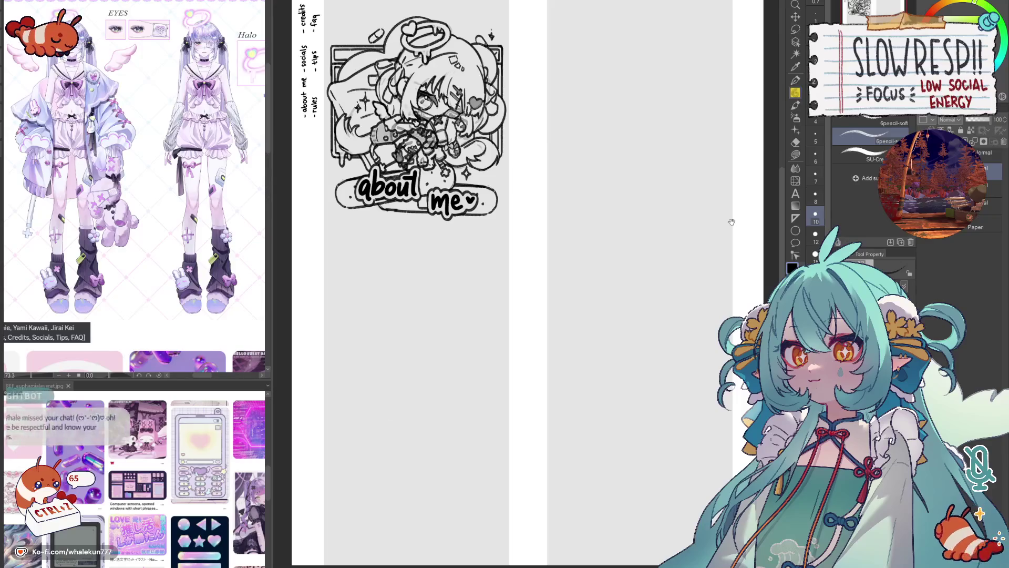
pyautogui.scroll(5, 195, 489)
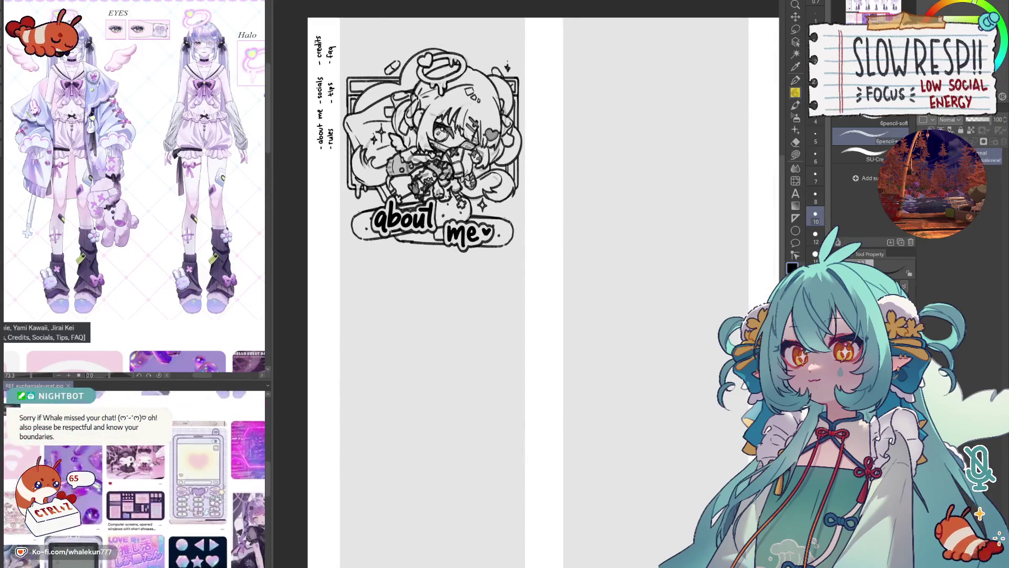
pyautogui.scroll(1, 188, 470)
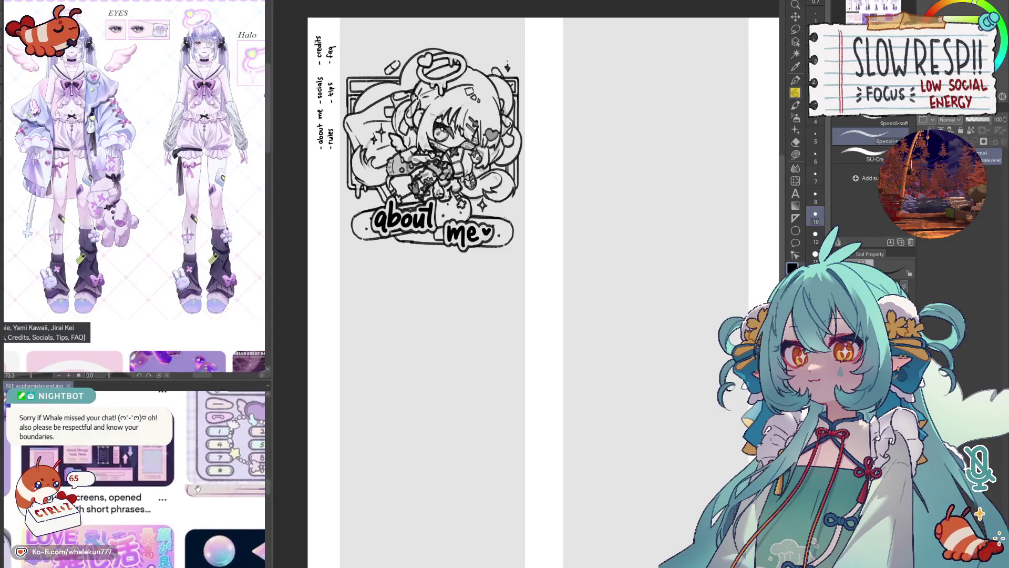
pyautogui.scroll(-2, 514, 372)
pyautogui.scroll(2, 481, 417)
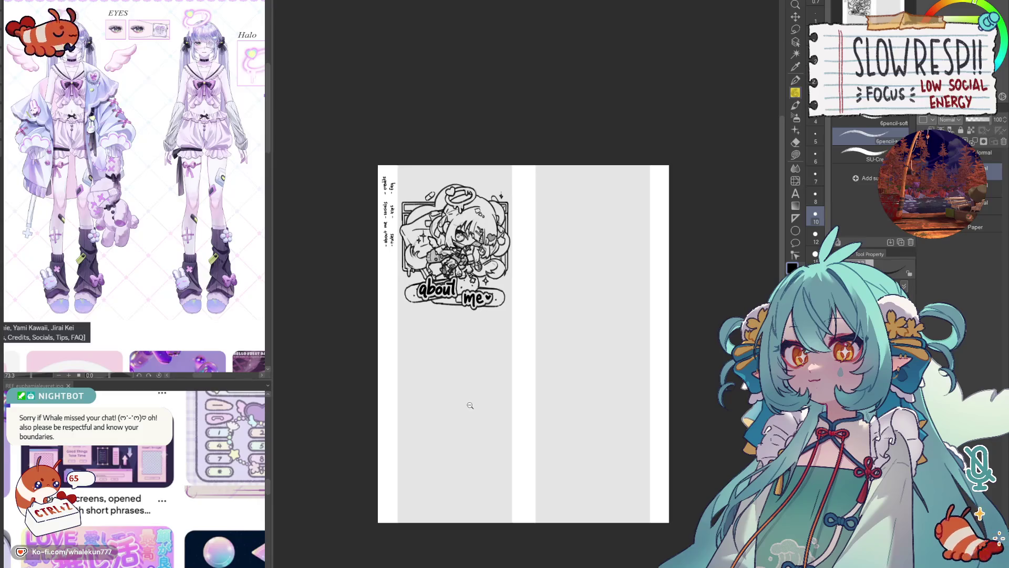
pyautogui.scroll(-3, 153, 473)
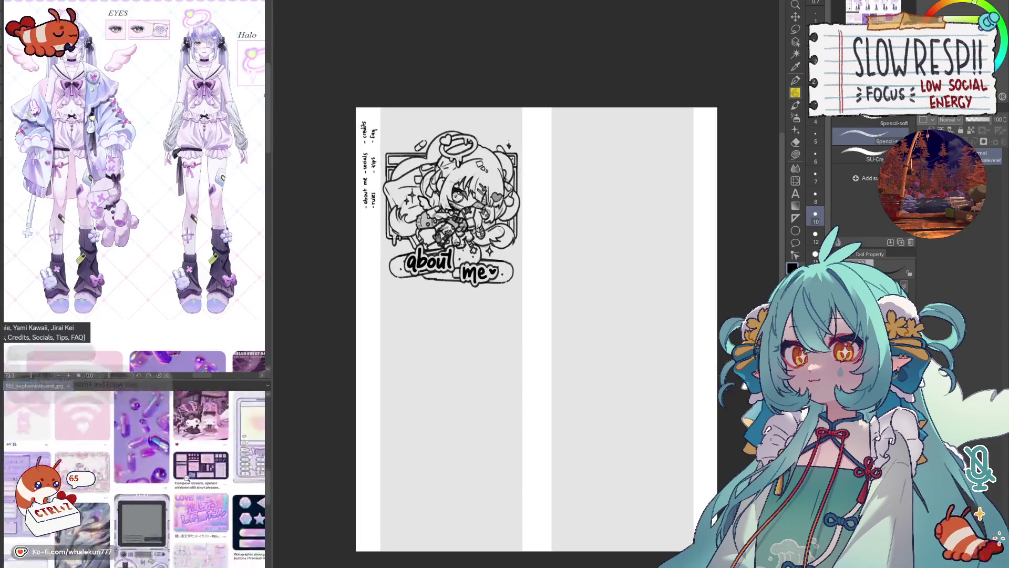
pyautogui.scroll(3, 171, 482)
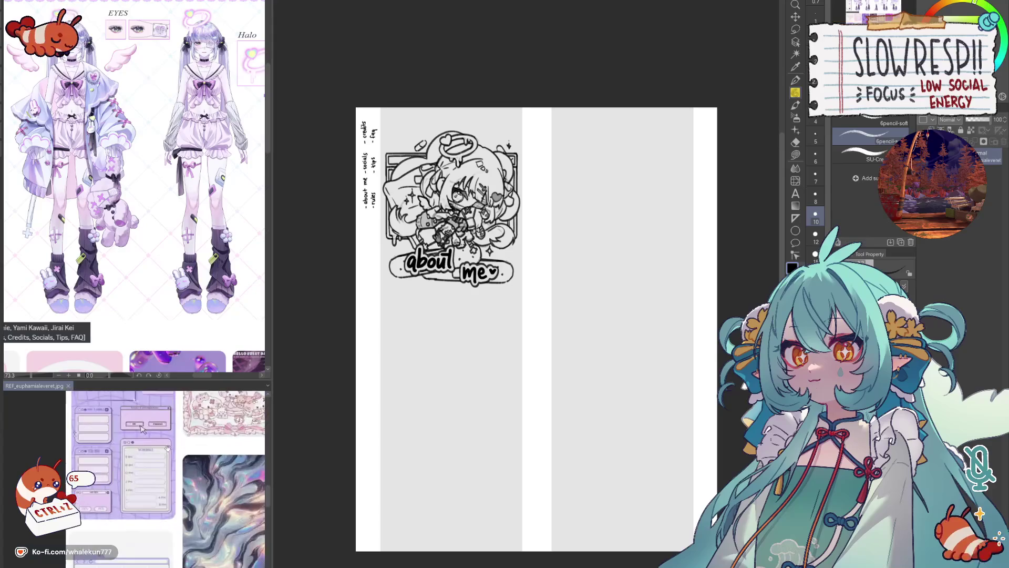
pyautogui.moveTo(171, 481); pyautogui.dragTo(163, 484)
pyautogui.moveTo(500, 374)
pyautogui.mouseDown()
pyautogui.moveTo(496, 415)
pyautogui.moveTo(488, 407)
pyautogui.mouseUp()
# - Place horizontal and vertical straight rulers and ink the window box's top and right edges
pyautogui.click(795, 218)
pyautogui.moveTo(550, 361); pyautogui.dragTo(554, 237)
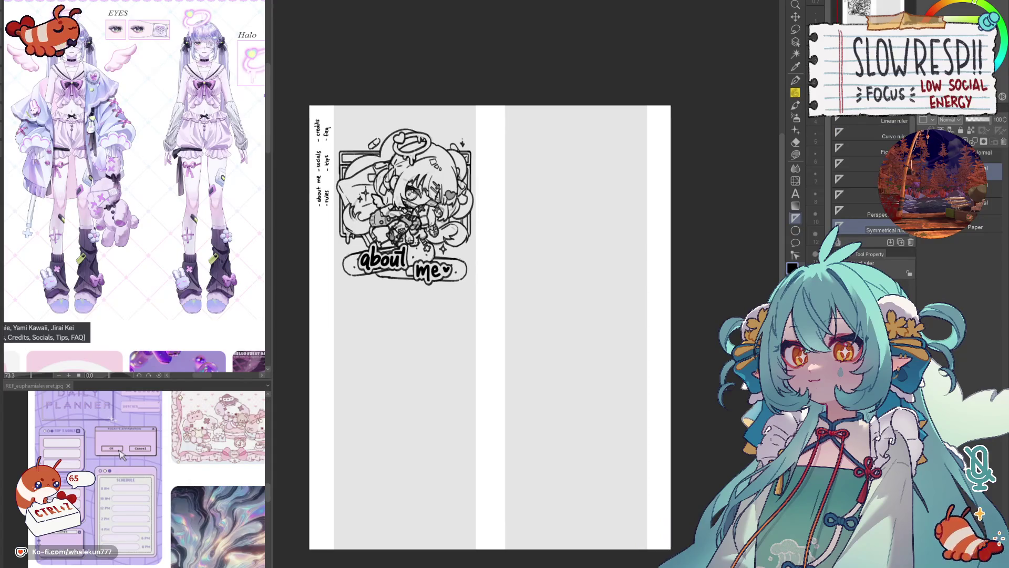
pyautogui.scroll(3, 423, 349)
pyautogui.moveTo(361, 305); pyautogui.dragTo(451, 409)
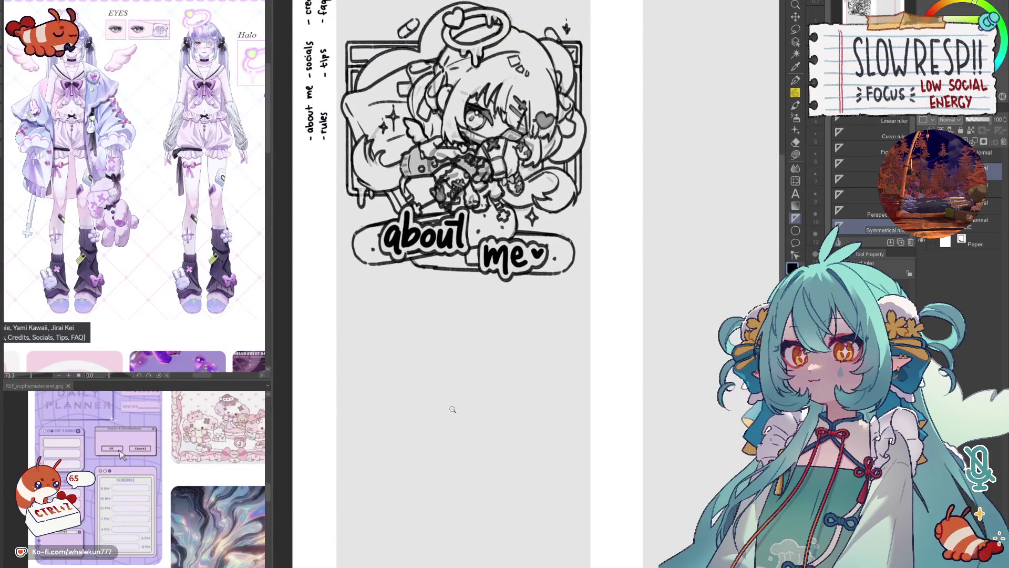
pyautogui.scroll(-1, 451, 408)
pyautogui.click(891, 121)
pyautogui.moveTo(364, 336); pyautogui.dragTo(563, 337)
pyautogui.moveTo(564, 344); pyautogui.dragTo(564, 418)
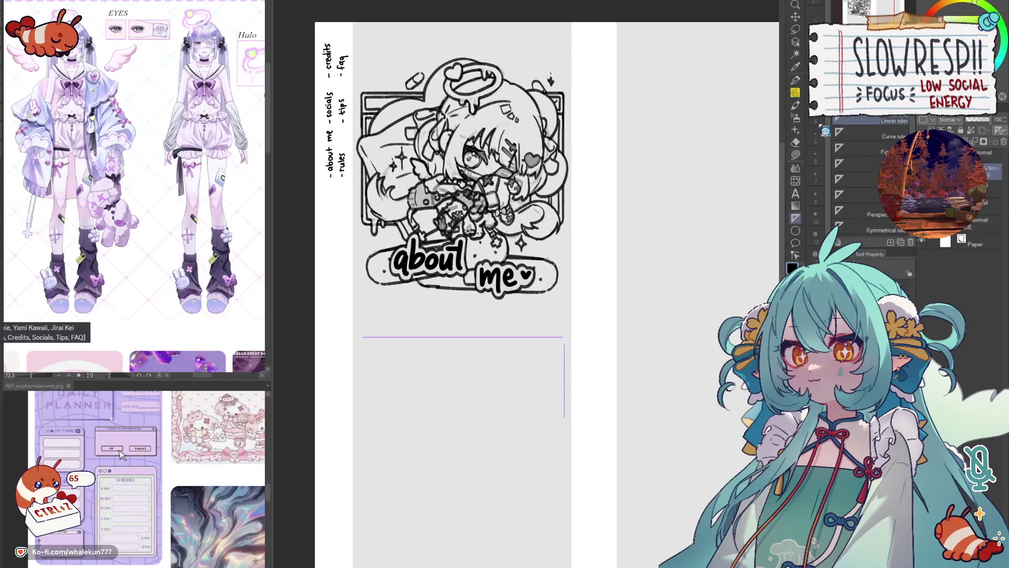
pyautogui.click(795, 92)
pyautogui.moveTo(370, 336)
pyautogui.mouseDown()
pyautogui.moveTo(563, 336)
pyautogui.moveTo(564, 418)
pyautogui.mouseUp()
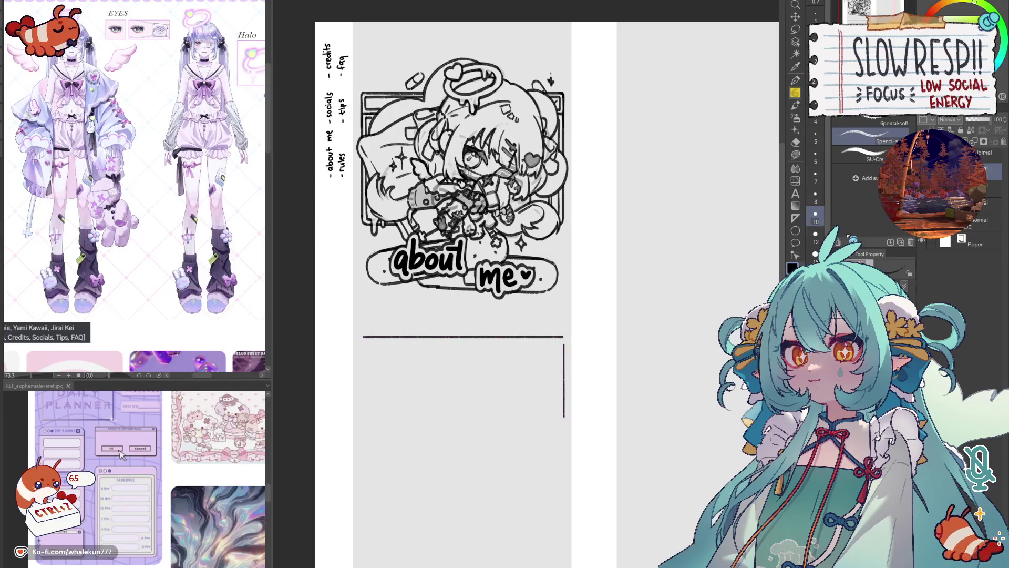
# - Undo the vertical edge stroke and revert an attempted stretch of the box's corner line
pyautogui.scroll(3, 556, 344)
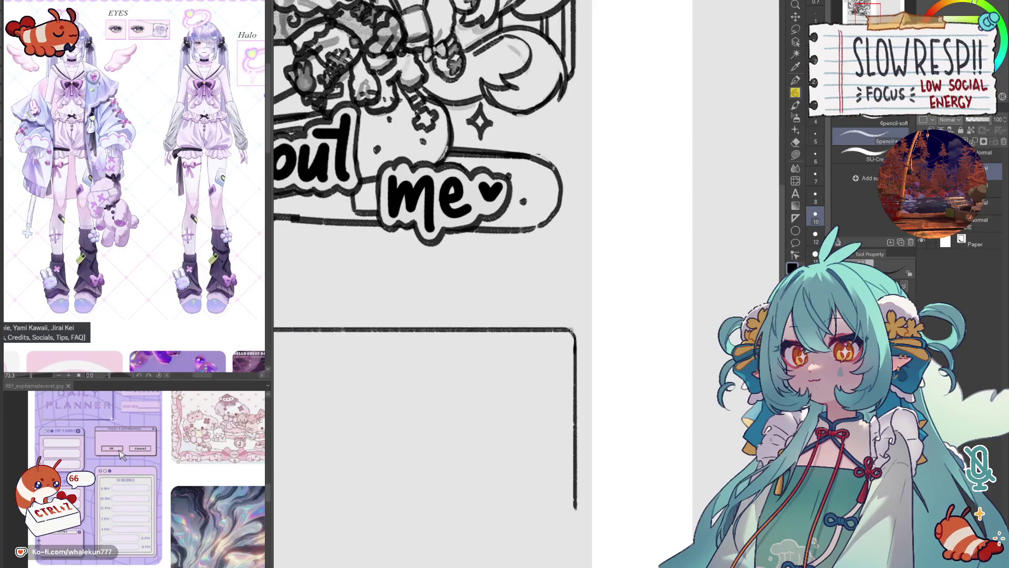
pyautogui.scroll(-3, 568, 382)
pyautogui.scroll(2, 589, 388)
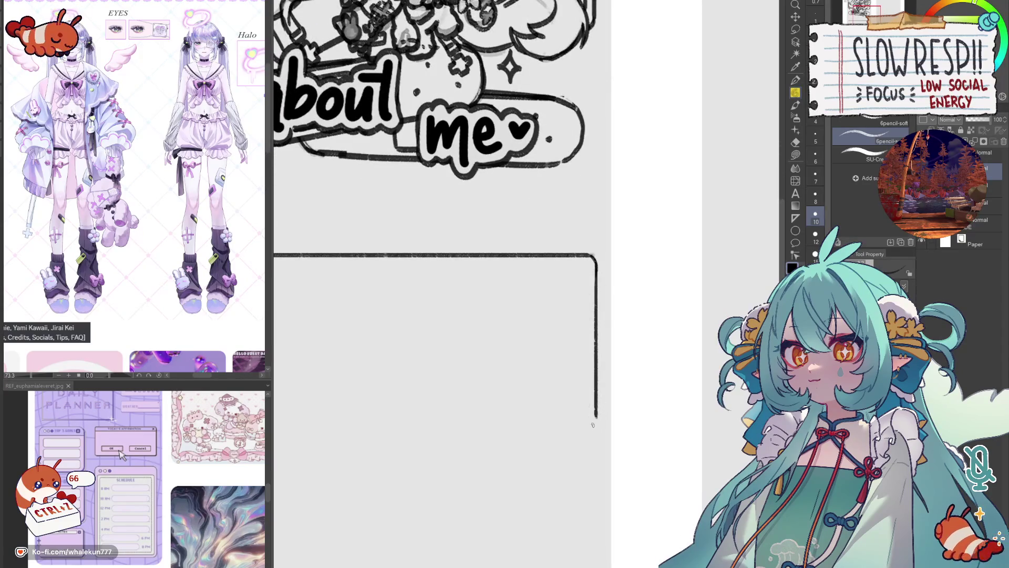
pyautogui.hotkey('ctrl', 'z')
pyautogui.scroll(-3, 631, 378)
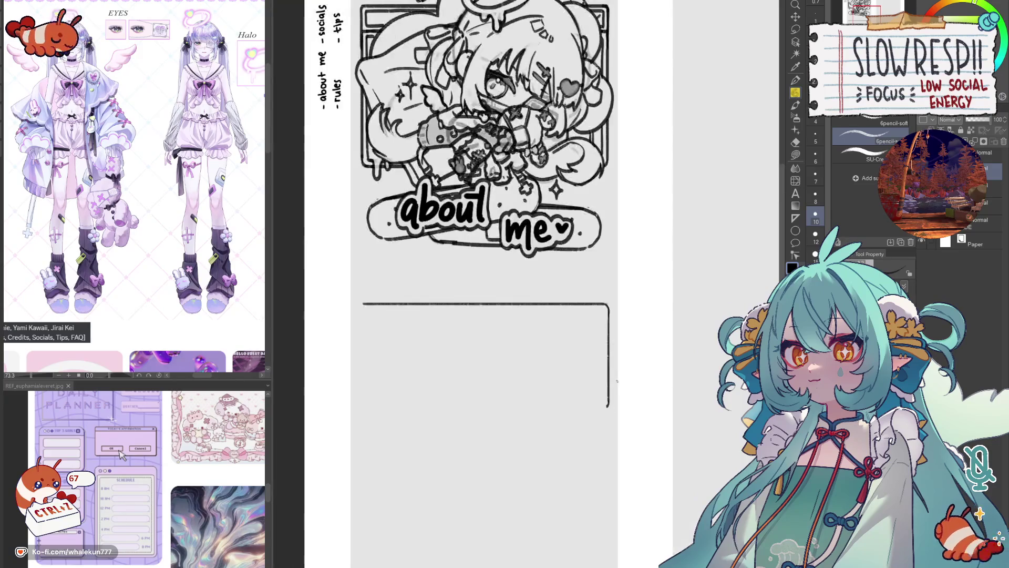
pyautogui.hotkey('ctrl', 't')
pyautogui.moveTo(370, 376); pyautogui.dragTo(610, 375)
pyautogui.hotkey('ctrl', 'z')
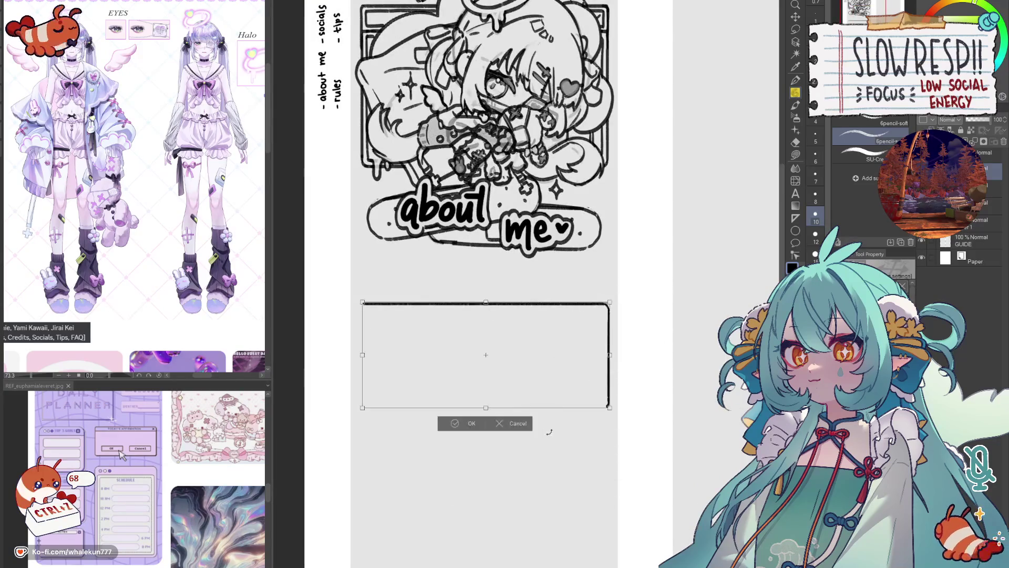
pyautogui.press('Return')
# - Nudge the rectangle layer slightly left and down, then redraw the box's top-left corner
pyautogui.press('k')
pyautogui.moveTo(578, 438)
pyautogui.mouseDown()
pyautogui.moveTo(576, 430)
pyautogui.moveTo(582, 437)
pyautogui.mouseUp()
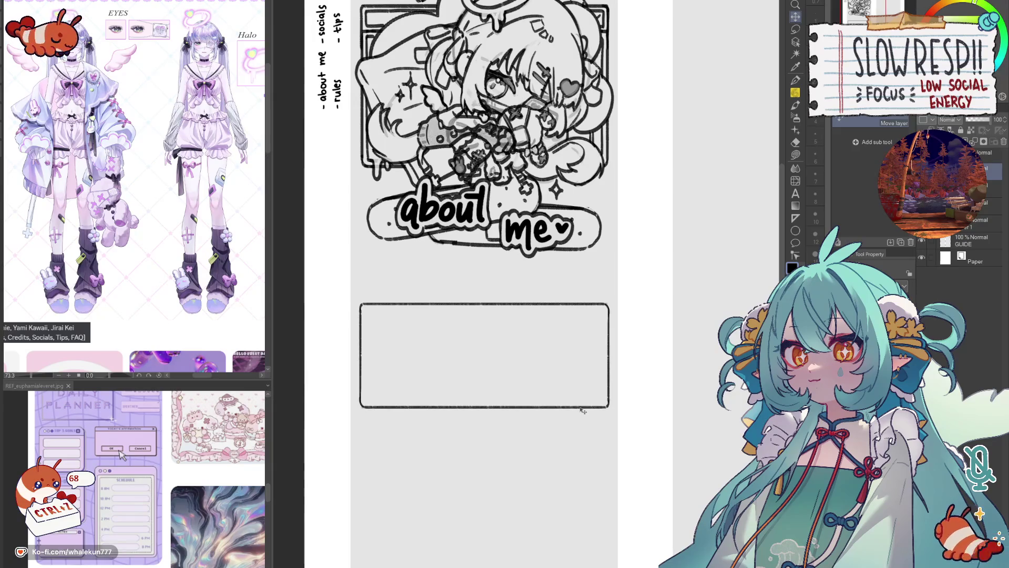
pyautogui.press('p')
pyautogui.scroll(3, 379, 284)
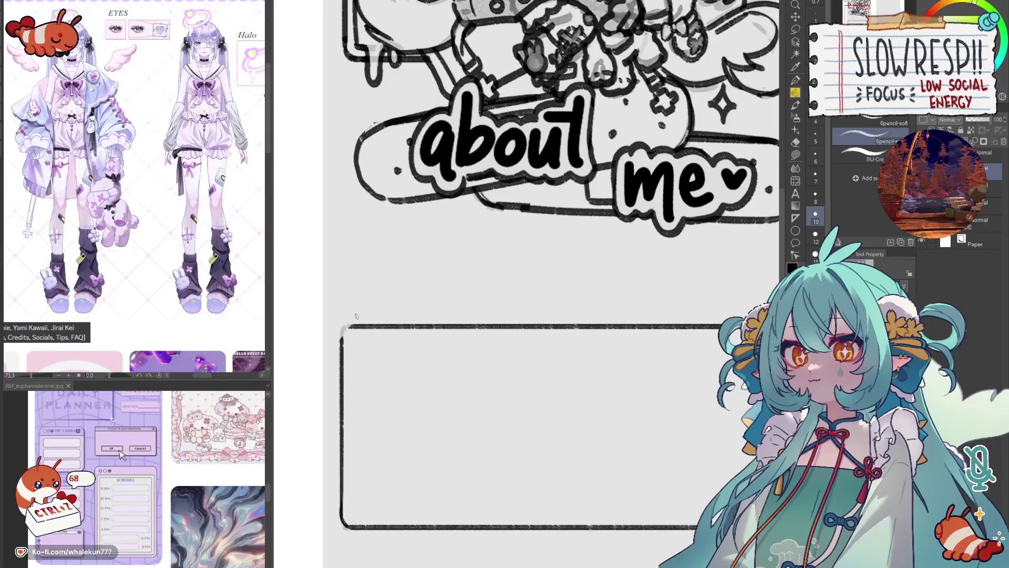
pyautogui.hotkey('ctrl', 'z')
pyautogui.moveTo(342, 344)
pyautogui.mouseDown()
pyautogui.moveTo(356, 324)
pyautogui.moveTo(345, 327)
pyautogui.mouseUp()
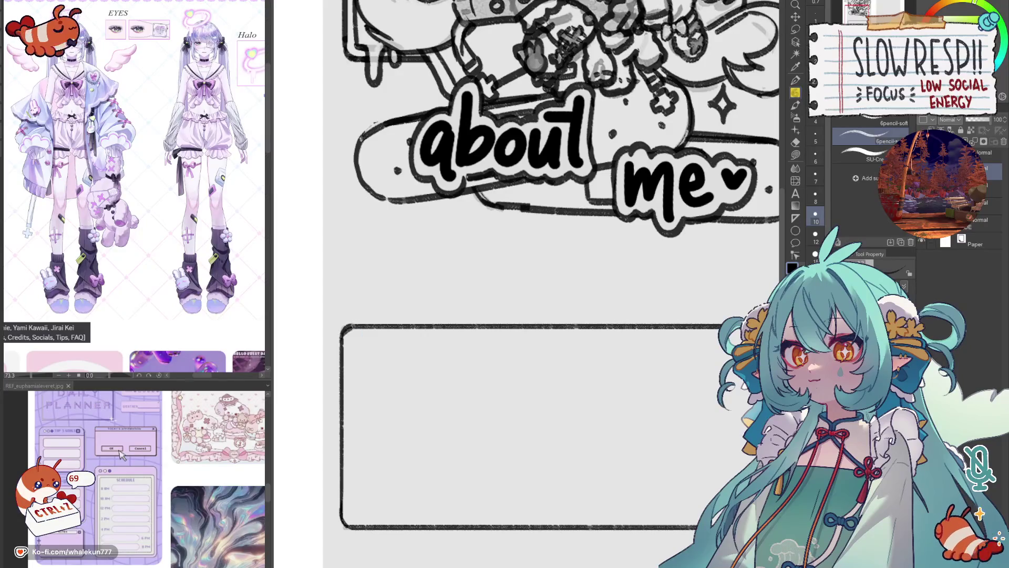
pyautogui.moveTo(690, 454)
pyautogui.mouseDown()
pyautogui.moveTo(619, 418)
pyautogui.moveTo(561, 405)
pyautogui.mouseUp()
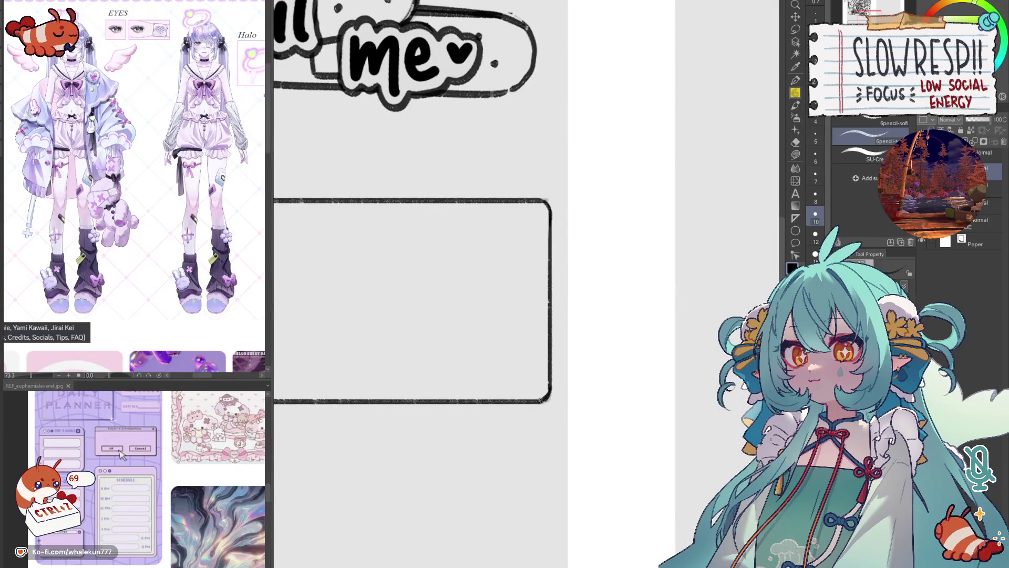
pyautogui.scroll(-5, 579, 388)
pyautogui.scroll(3, 600, 399)
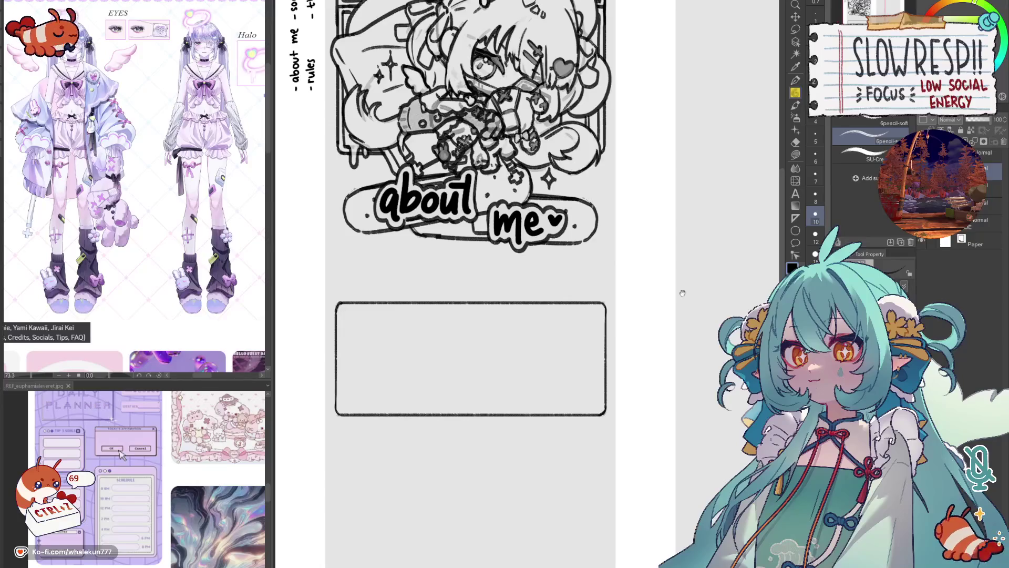
pyautogui.click(795, 218)
# - Lay a horizontal ruler across the box top and ink a straight line along it
pyautogui.moveTo(356, 325); pyautogui.dragTo(604, 323)
pyautogui.hotkey('ctrl', 'z')
pyautogui.moveTo(375, 331); pyautogui.dragTo(604, 327)
pyautogui.press('p')
pyautogui.moveTo(337, 327); pyautogui.dragTo(605, 327)
# - Add two more horizontal rulers across the box and along its top edge
pyautogui.click(796, 219)
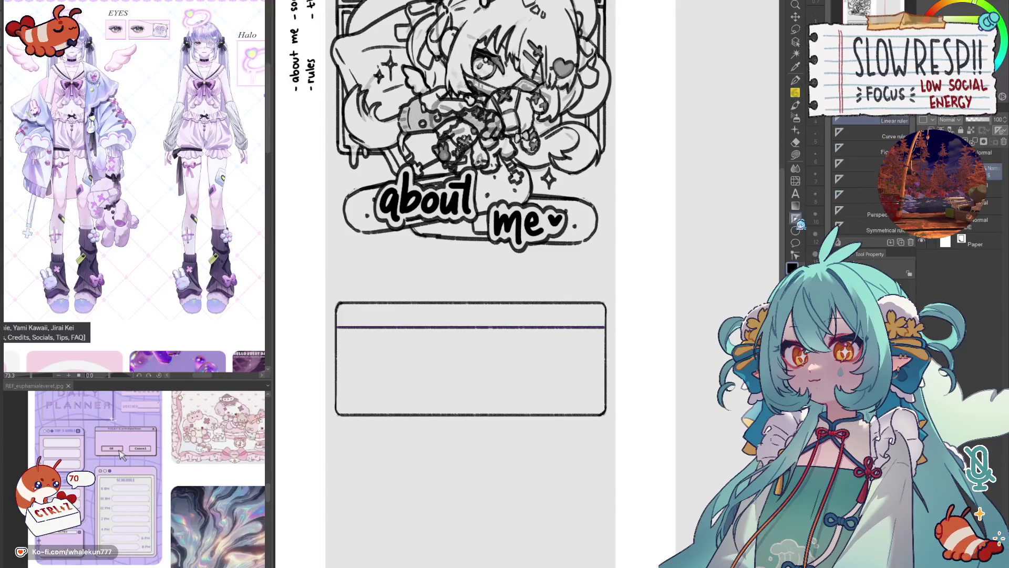
pyautogui.moveTo(340, 322); pyautogui.dragTo(606, 323)
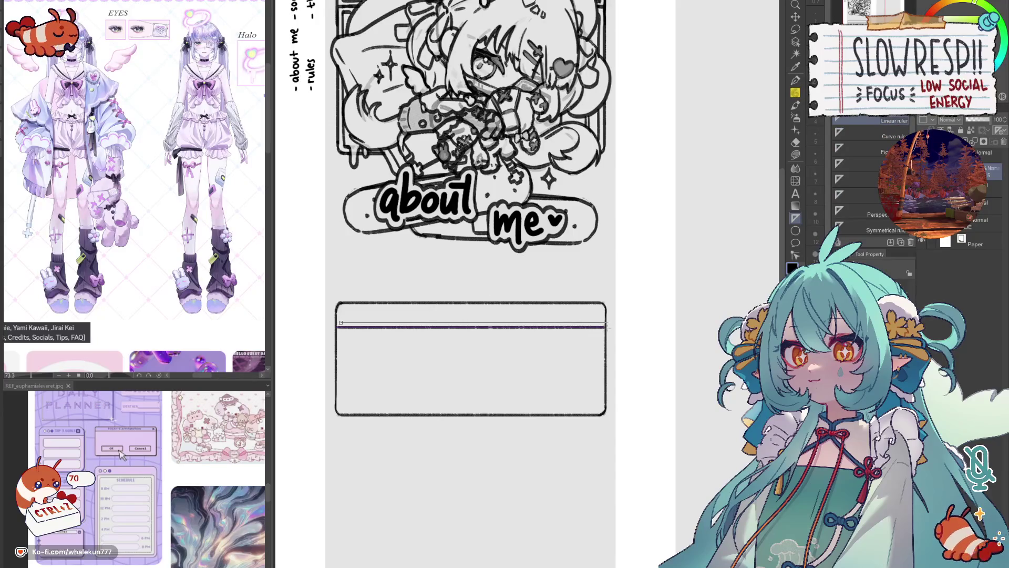
pyautogui.moveTo(342, 307); pyautogui.dragTo(657, 307)
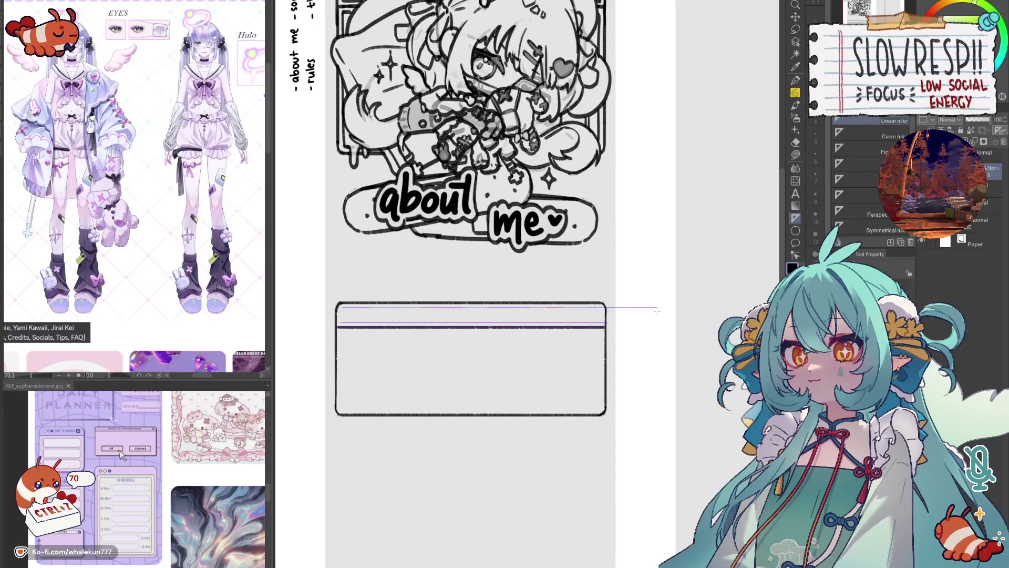
pyautogui.scroll(-10, 193, 459)
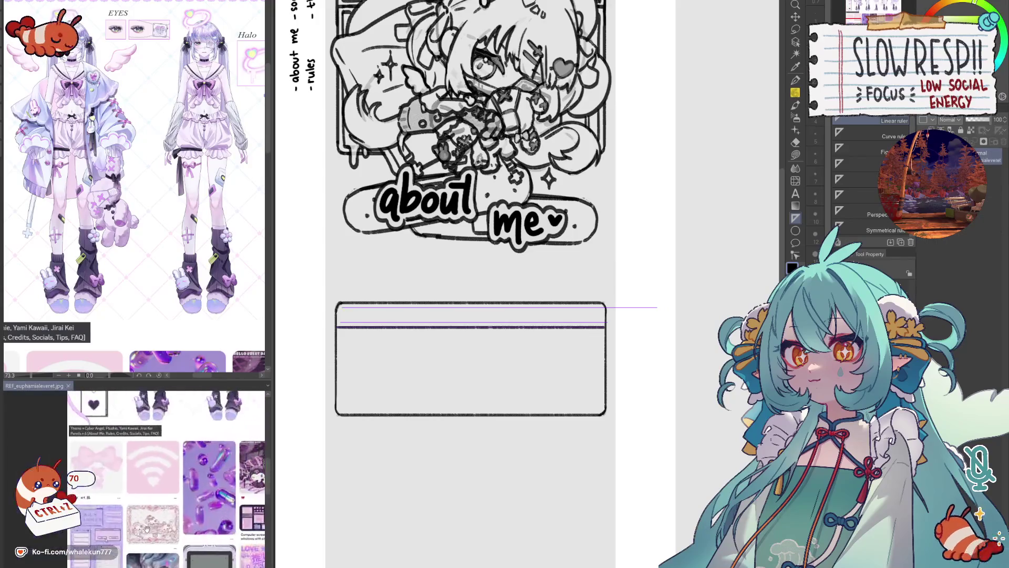
pyautogui.scroll(-10, 193, 482)
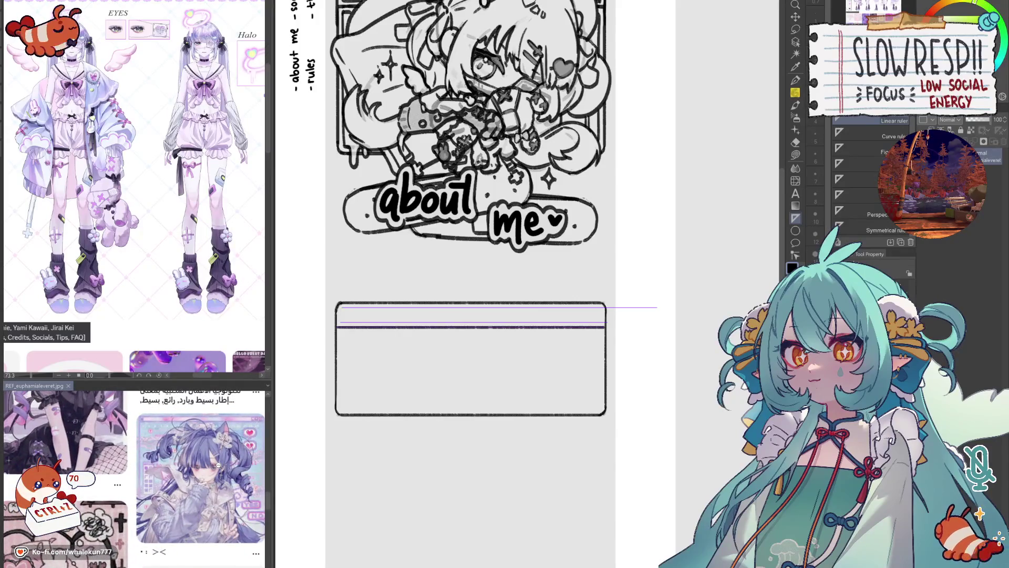
pyautogui.scroll(-8, 218, 464)
pyautogui.moveTo(423, 360)
pyautogui.mouseDown()
pyautogui.moveTo(470, 451)
pyautogui.moveTo(481, 415)
pyautogui.mouseUp()
pyautogui.scroll(-5, 153, 473)
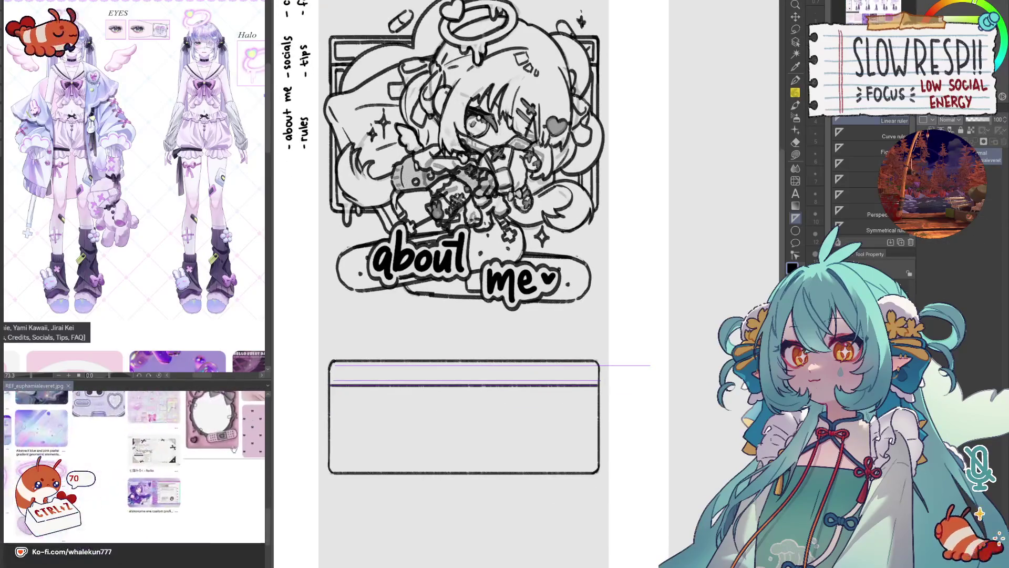
pyautogui.scroll(10, 93, 459)
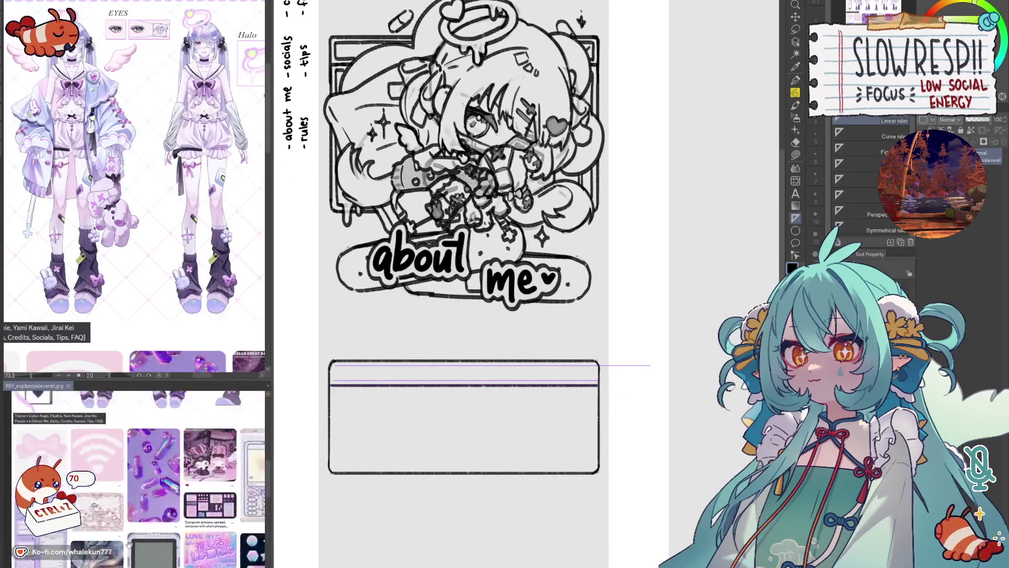
pyautogui.scroll(-10, 114, 492)
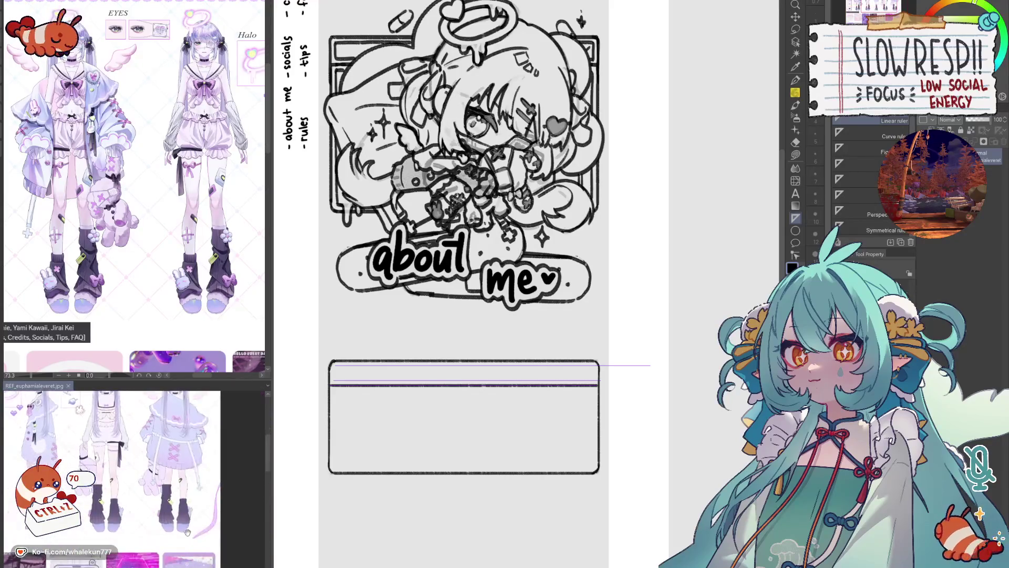
pyautogui.scroll(-3, 210, 480)
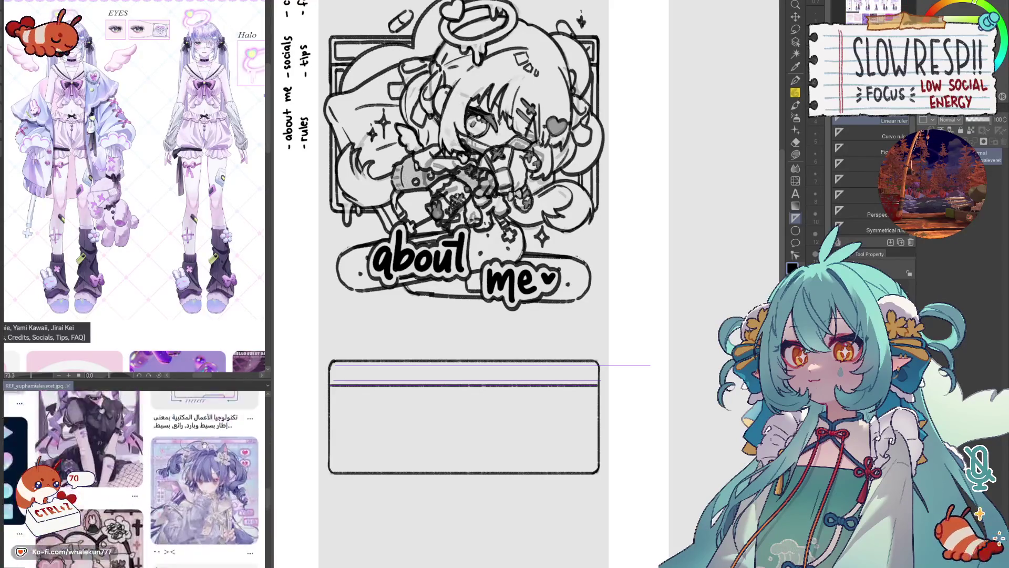
pyautogui.scroll(1, 535, 333)
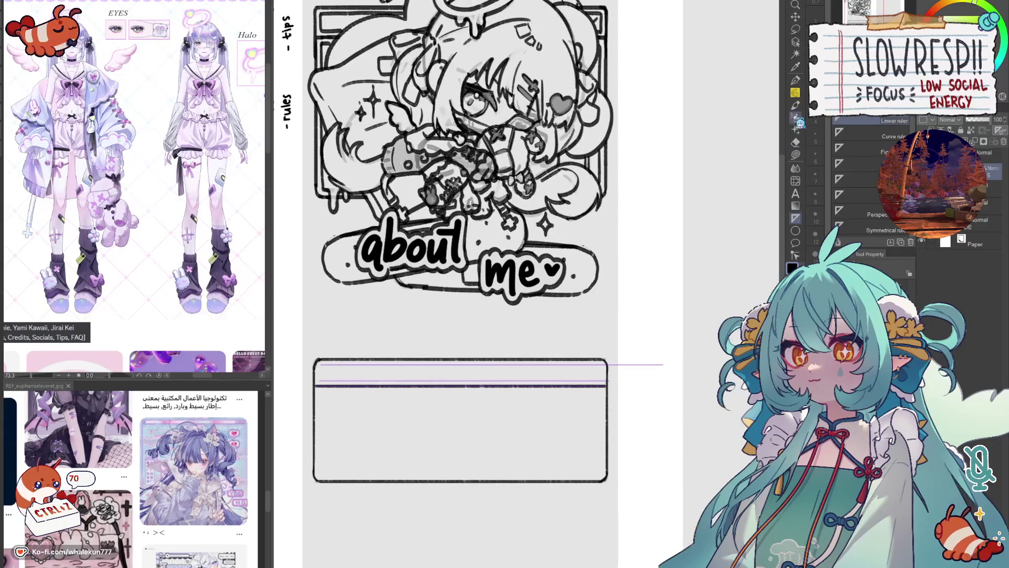
# - Ink the two title-bar lines along the guides, redoing the uneven strokes
pyautogui.press('p')
pyautogui.moveTo(319, 365); pyautogui.dragTo(609, 363)
pyautogui.hotkey('ctrl', 'z')
pyautogui.moveTo(320, 365); pyautogui.dragTo(599, 368)
pyautogui.moveTo(320, 381); pyautogui.dragTo(609, 380)
pyautogui.hotkey('ctrl', 'z')
pyautogui.moveTo(319, 380); pyautogui.dragTo(604, 380)
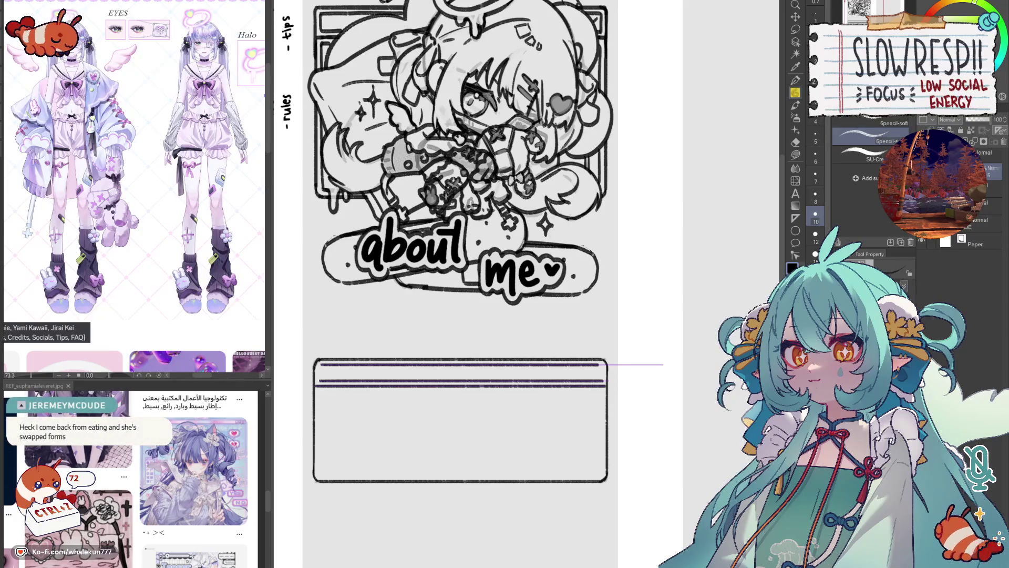
pyautogui.scroll(2, 332, 357)
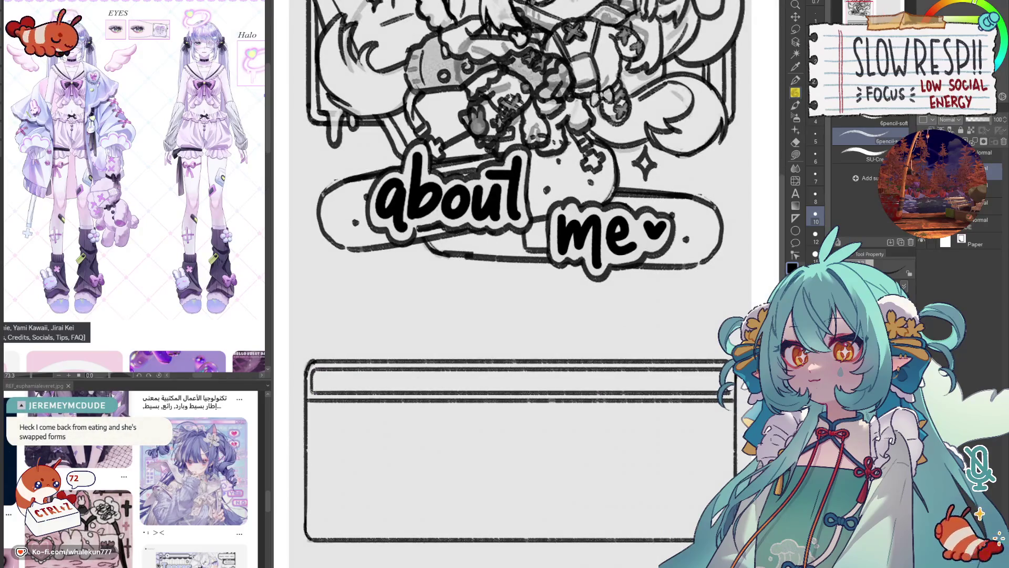
# - Draw angled strokes at the title bar's right corner for the close box, undoing failed attempts
pyautogui.hscroll(5, 334, 374)
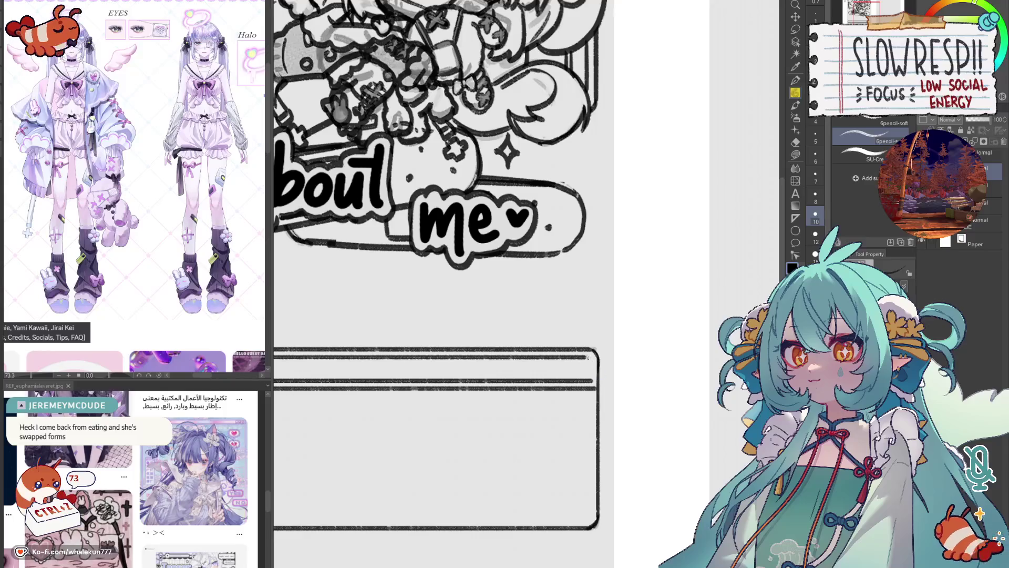
pyautogui.moveTo(586, 357)
pyautogui.mouseDown()
pyautogui.moveTo(593, 383)
pyautogui.moveTo(593, 368)
pyautogui.mouseUp()
pyautogui.hotkey('ctrl', 'z')
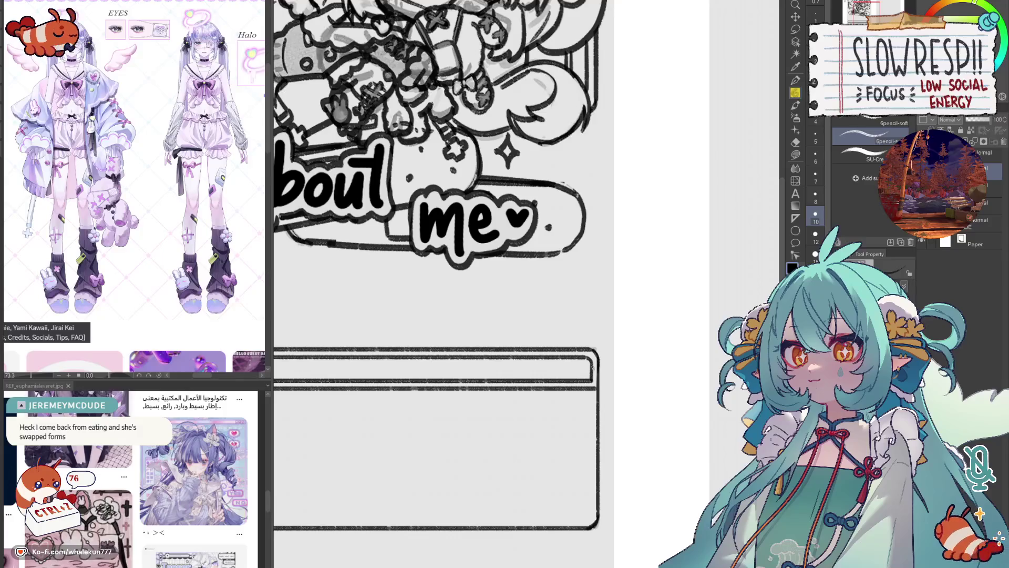
pyautogui.scroll(2, 593, 357)
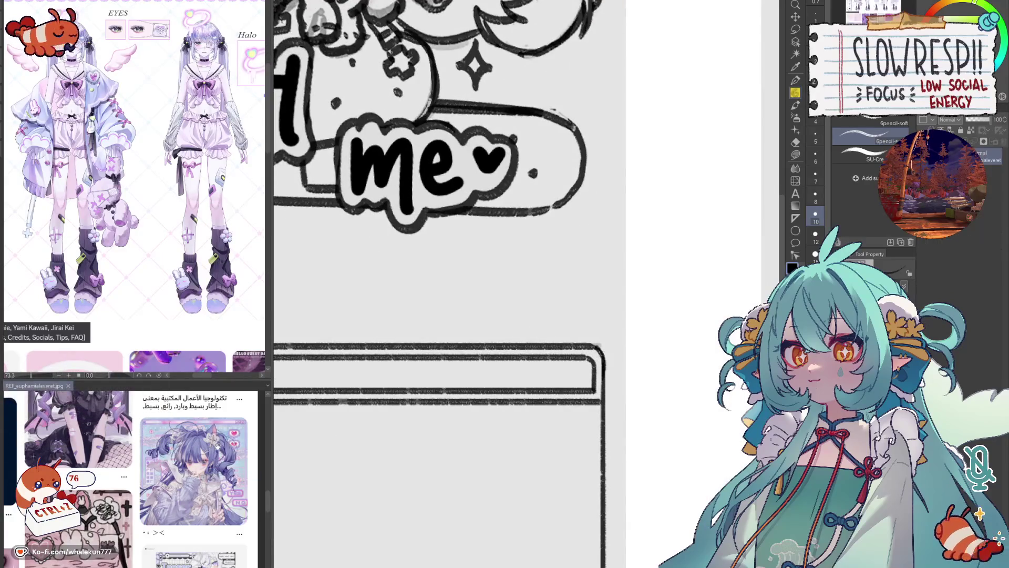
pyautogui.moveTo(286, 428)
pyautogui.mouseDown()
pyautogui.moveTo(523, 388)
pyautogui.moveTo(657, 437)
pyautogui.moveTo(721, 430)
pyautogui.mouseUp()
pyautogui.hotkey('ctrl', 'z')
pyautogui.moveTo(451, 383); pyautogui.dragTo(467, 388)
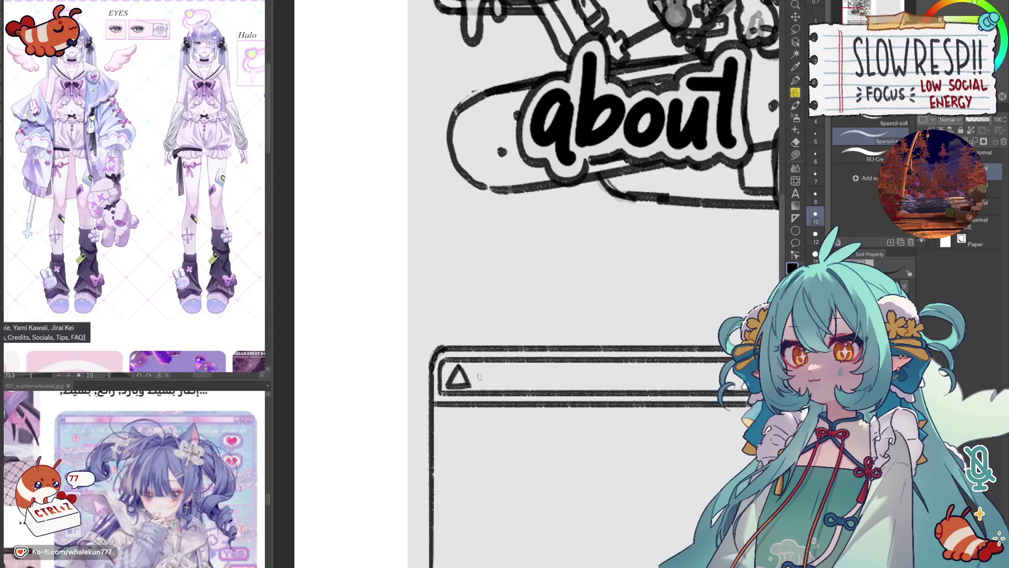
pyautogui.hscroll(5, 471, 378)
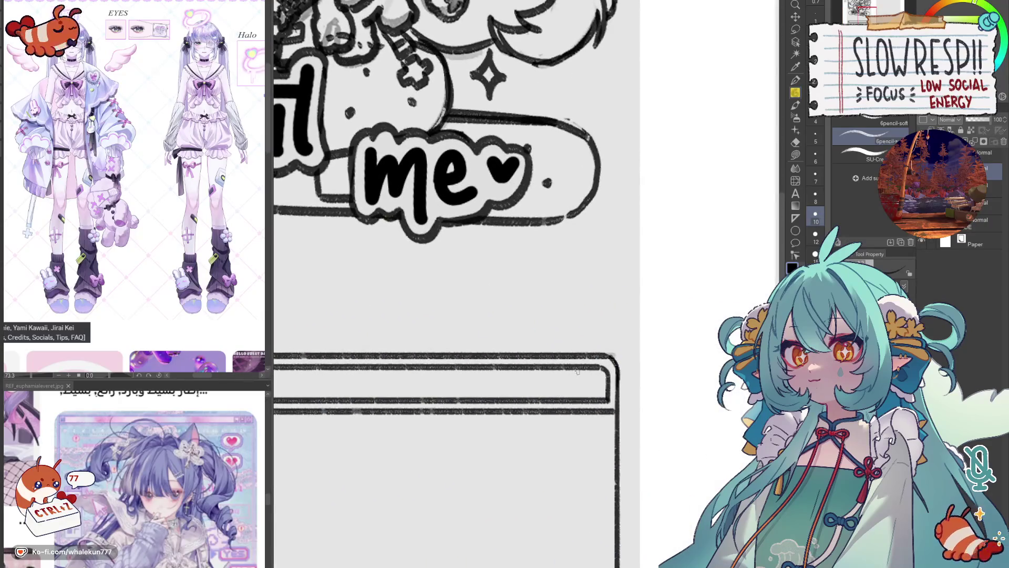
pyautogui.scroll(-5, 577, 373)
pyautogui.scroll(4, 575, 372)
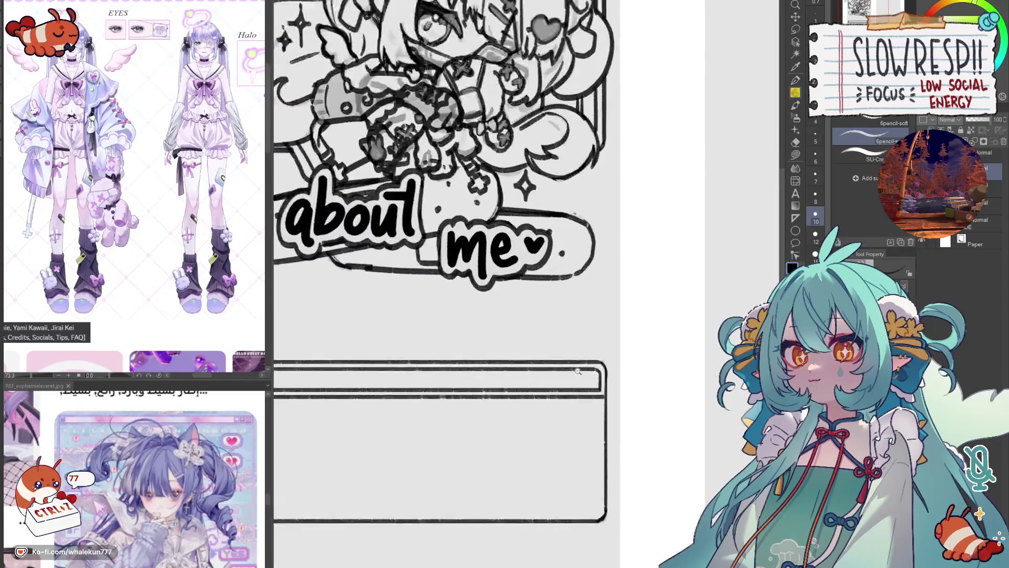
pyautogui.moveTo(577, 371)
pyautogui.mouseDown()
pyautogui.moveTo(573, 391)
pyautogui.moveTo(592, 389)
pyautogui.mouseUp()
pyautogui.hotkey('ctrl', 'z')
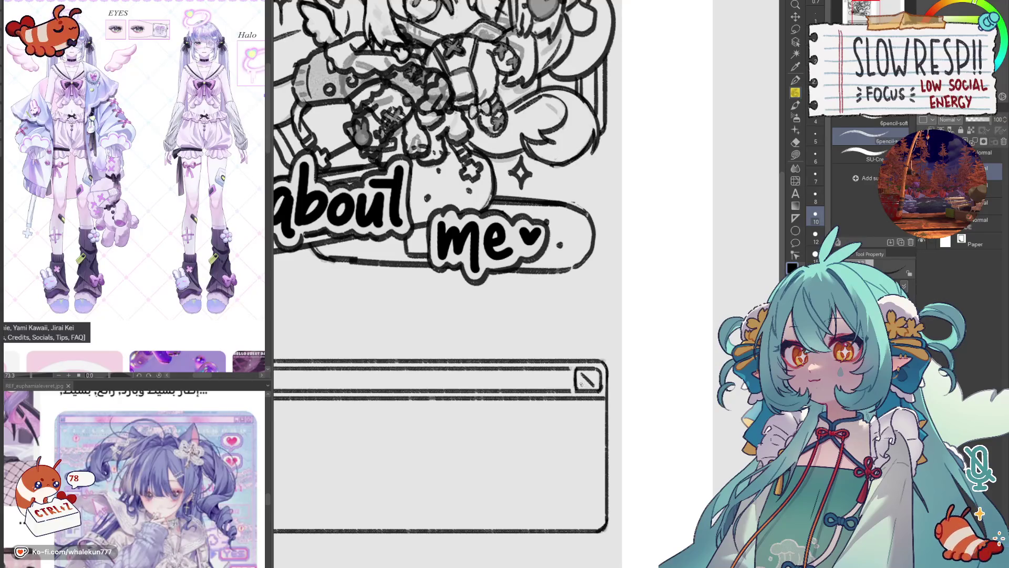
# - Draw the maximise square and a minimise square beside the close box
pyautogui.moveTo(571, 367)
pyautogui.mouseDown()
pyautogui.moveTo(571, 391)
pyautogui.moveTo(547, 373)
pyautogui.moveTo(547, 391)
pyautogui.mouseUp()
pyautogui.hotkey('ctrl', 'z')
pyautogui.hotkey('ctrl', 'z')
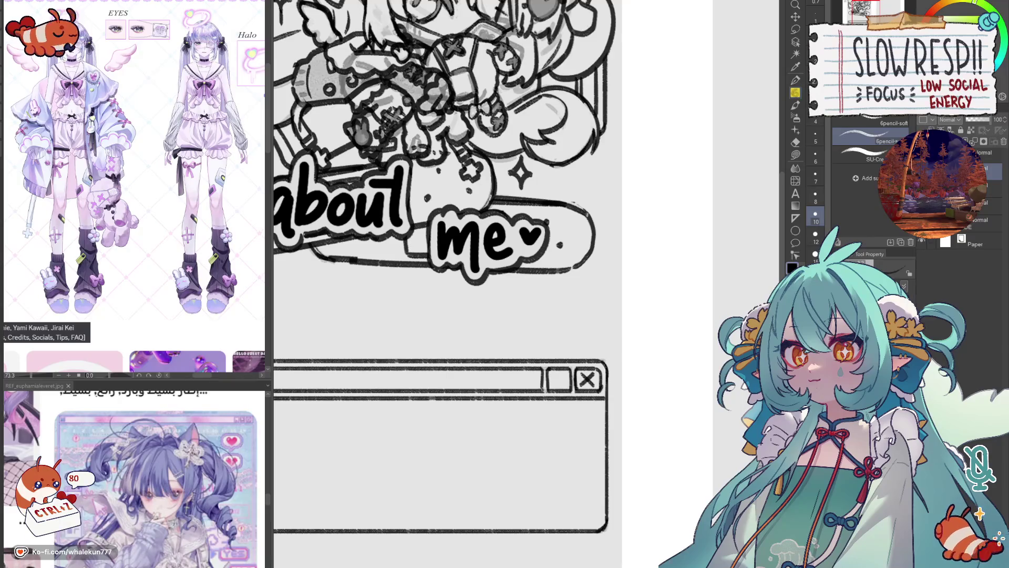
pyautogui.hotkey('ctrl', 'z')
pyautogui.moveTo(543, 367); pyautogui.dragTo(542, 392)
pyautogui.scroll(1, 554, 386)
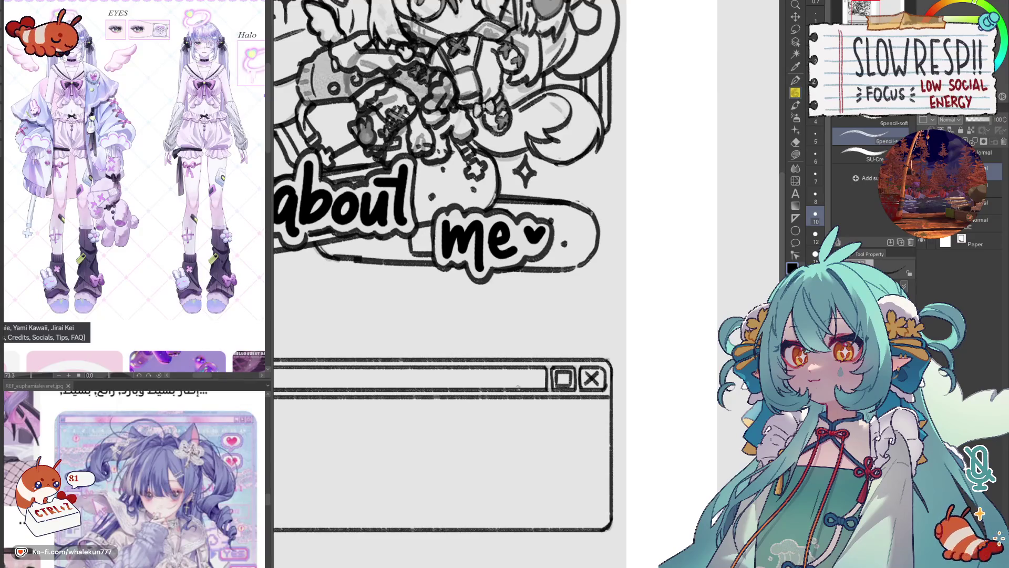
pyautogui.hotkey('ctrl', 'z')
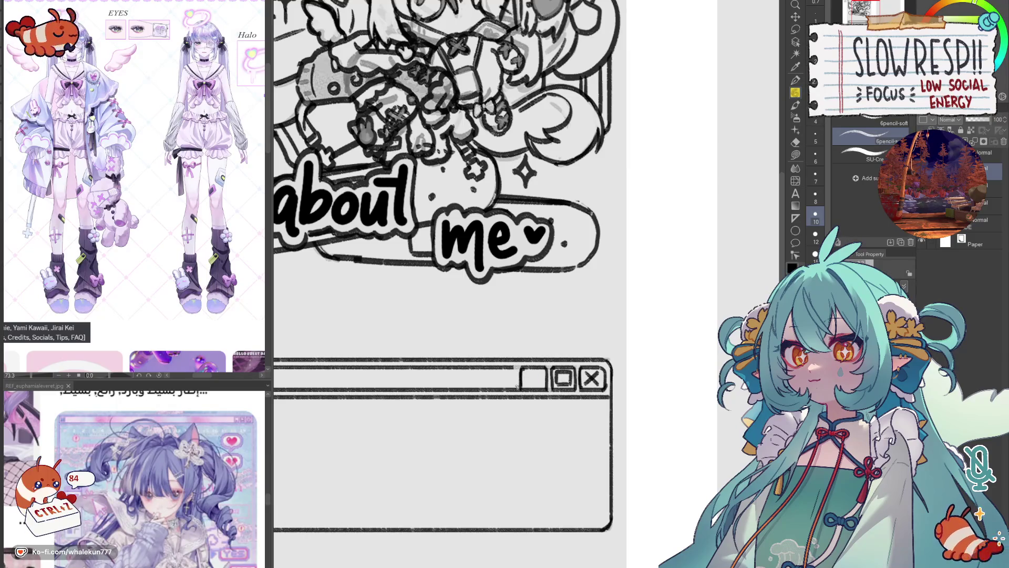
pyautogui.moveTo(523, 366); pyautogui.dragTo(527, 391)
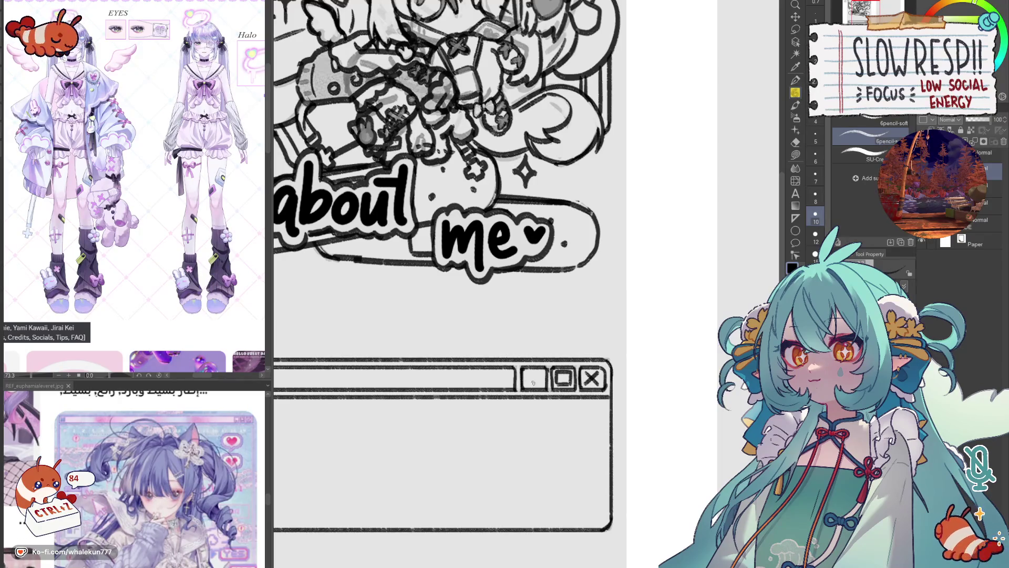
pyautogui.scroll(-5, 536, 385)
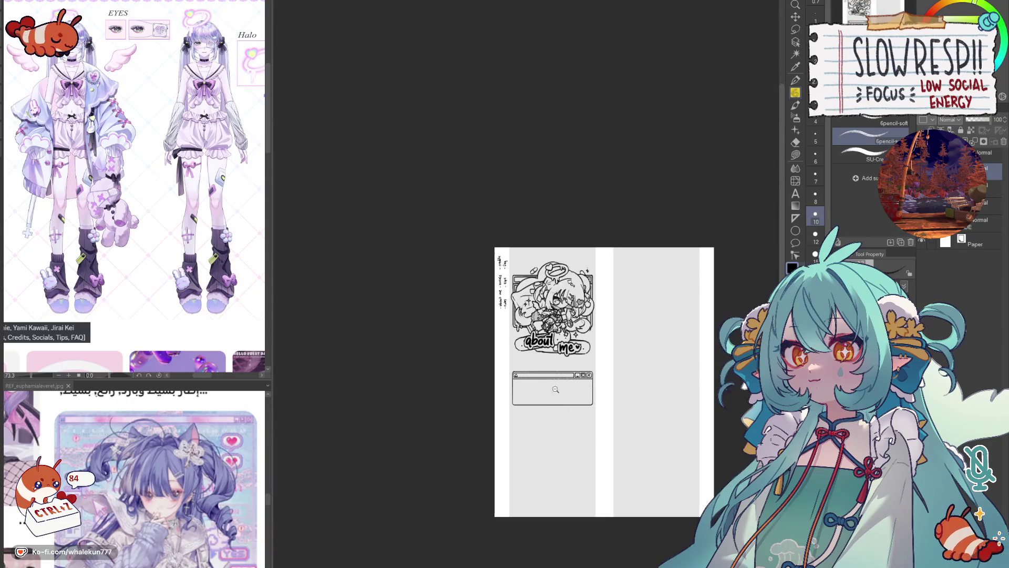
# - Fill in the warning triangle at the left of the title bar
pyautogui.scroll(2, 590, 401)
pyautogui.scroll(4, 471, 379)
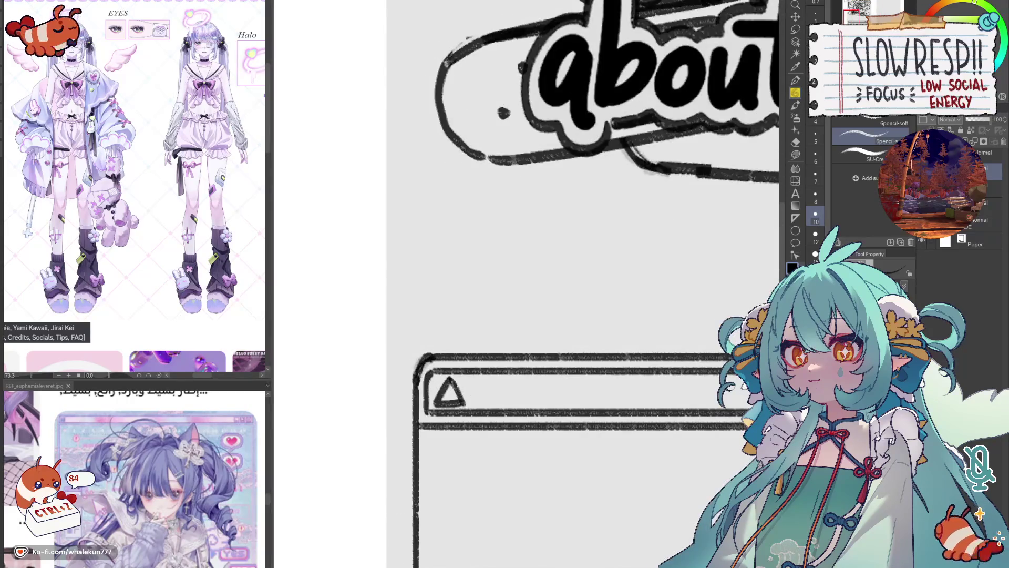
pyautogui.moveTo(446, 395); pyautogui.dragTo(455, 397)
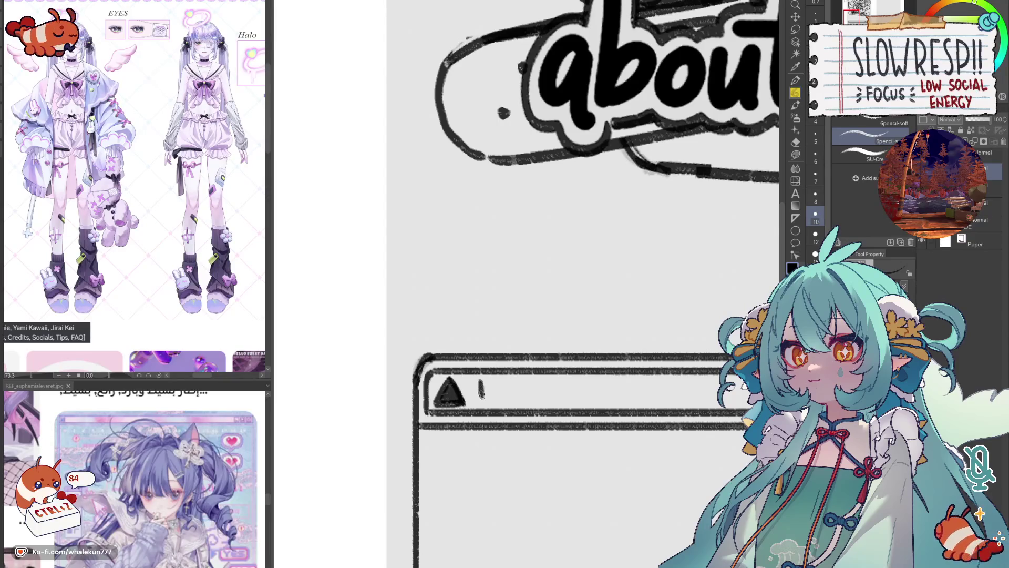
# - Letter the start of 'IMPORTANT!' in the title bar, redoing misdrawn letters
pyautogui.moveTo(492, 381)
pyautogui.mouseDown()
pyautogui.moveTo(505, 401)
pyautogui.moveTo(521, 402)
pyautogui.moveTo(482, 401)
pyautogui.moveTo(497, 386)
pyautogui.moveTo(515, 404)
pyautogui.mouseUp()
pyautogui.hotkey('ctrl', 'z')
pyautogui.hotkey('ctrl', 'z')
pyautogui.moveTo(570, 381); pyautogui.dragTo(575, 395)
pyautogui.hotkey('ctrl', 'z')
pyautogui.hotkey('ctrl', 'z')
pyautogui.hotkey('ctrl', 'z')
pyautogui.moveTo(481, 381); pyautogui.dragTo(482, 403)
pyautogui.moveTo(490, 382)
pyautogui.mouseDown()
pyautogui.moveTo(493, 400)
pyautogui.moveTo(538, 391)
pyautogui.moveTo(548, 402)
pyautogui.moveTo(545, 383)
pyautogui.moveTo(553, 403)
pyautogui.mouseUp()
# - Finish the 'IMPORTANT!' lettering with O, R, A, N, T and the exclamation mark
pyautogui.moveTo(553, 381)
pyautogui.mouseDown()
pyautogui.moveTo(570, 403)
pyautogui.moveTo(608, 402)
pyautogui.mouseUp()
pyautogui.moveTo(592, 396); pyautogui.dragTo(627, 403)
pyautogui.moveTo(628, 402)
pyautogui.mouseDown()
pyautogui.moveTo(629, 382)
pyautogui.moveTo(646, 382)
pyautogui.mouseUp()
pyautogui.moveTo(637, 383)
pyautogui.mouseDown()
pyautogui.moveTo(638, 405)
pyautogui.moveTo(655, 394)
pyautogui.mouseUp()
pyautogui.click(658, 402)
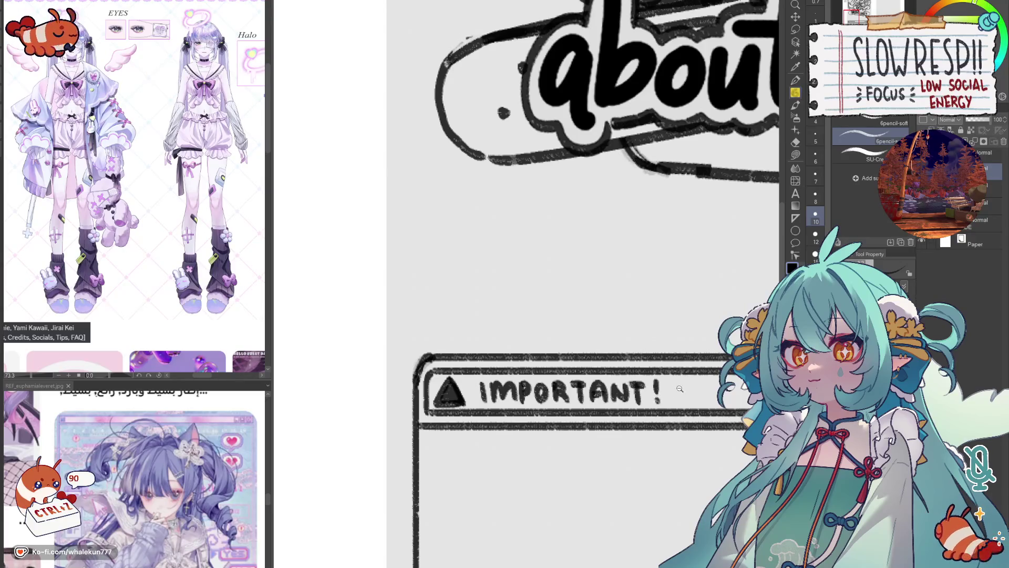
pyautogui.scroll(-5, 680, 388)
pyautogui.scroll(1, 525, 410)
pyautogui.scroll(-2, 466, 422)
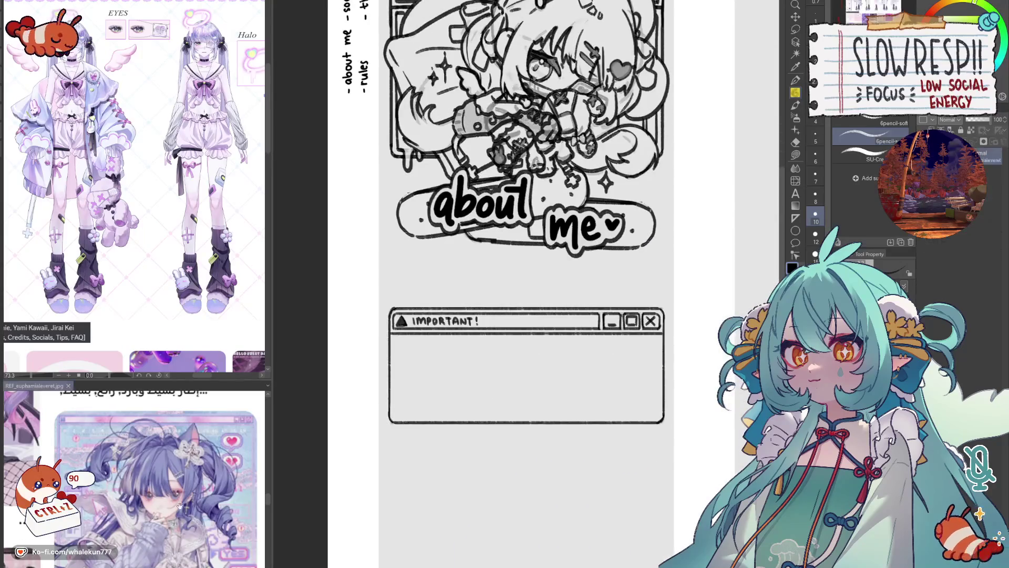
# - Erase the bandage banner outline and the stray stroke beneath the chibi angel
pyautogui.scroll(-1, 625, 422)
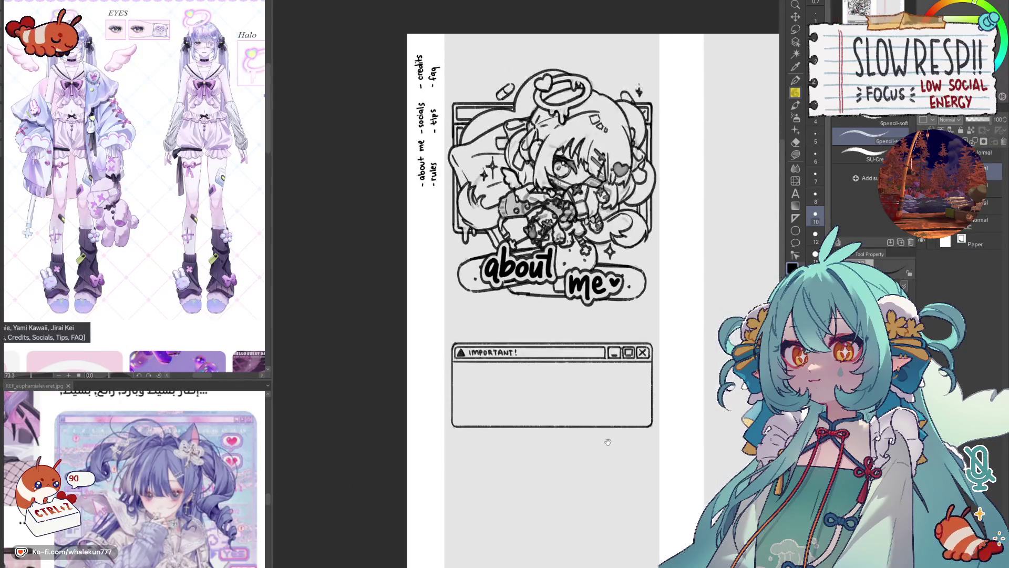
pyautogui.scroll(2, 640, 379)
pyautogui.moveTo(591, 415); pyautogui.dragTo(599, 429)
pyautogui.scroll(-2, 603, 480)
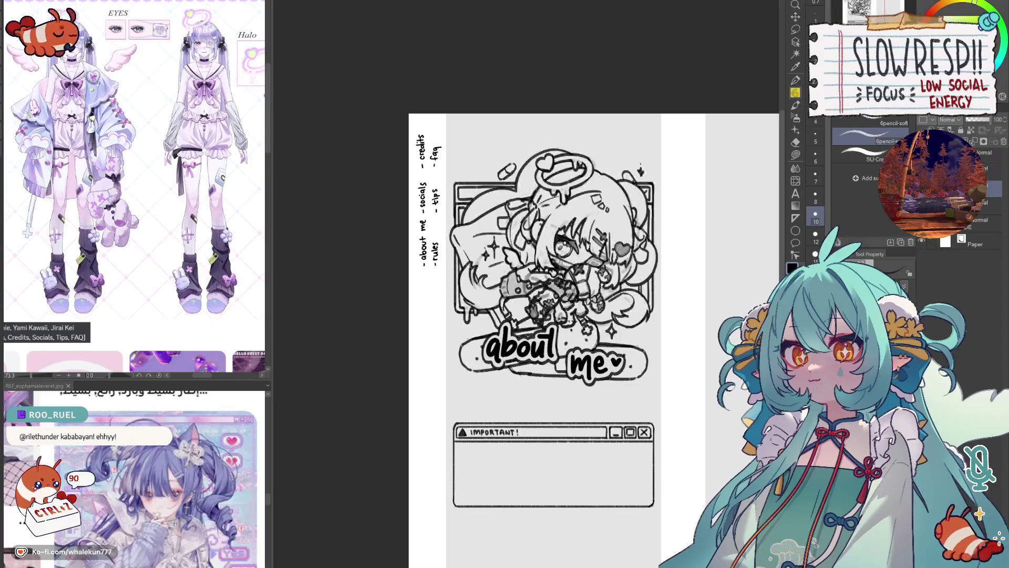
pyautogui.moveTo(595, 382); pyautogui.dragTo(604, 397)
pyautogui.scroll(1, 608, 388)
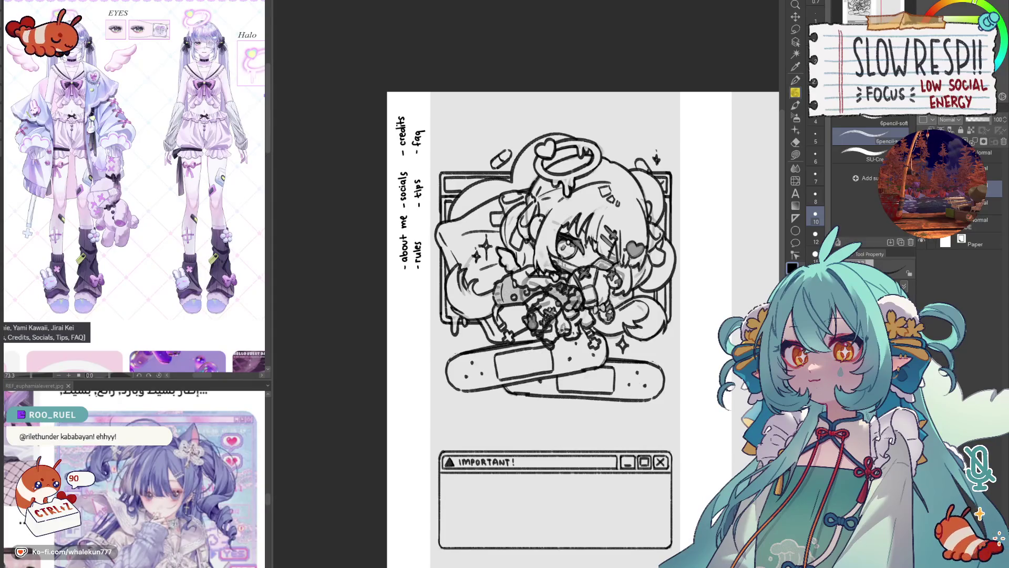
pyautogui.press('e')
pyautogui.moveTo(449, 376)
pyautogui.mouseDown()
pyautogui.moveTo(515, 357)
pyautogui.moveTo(501, 351)
pyautogui.mouseUp()
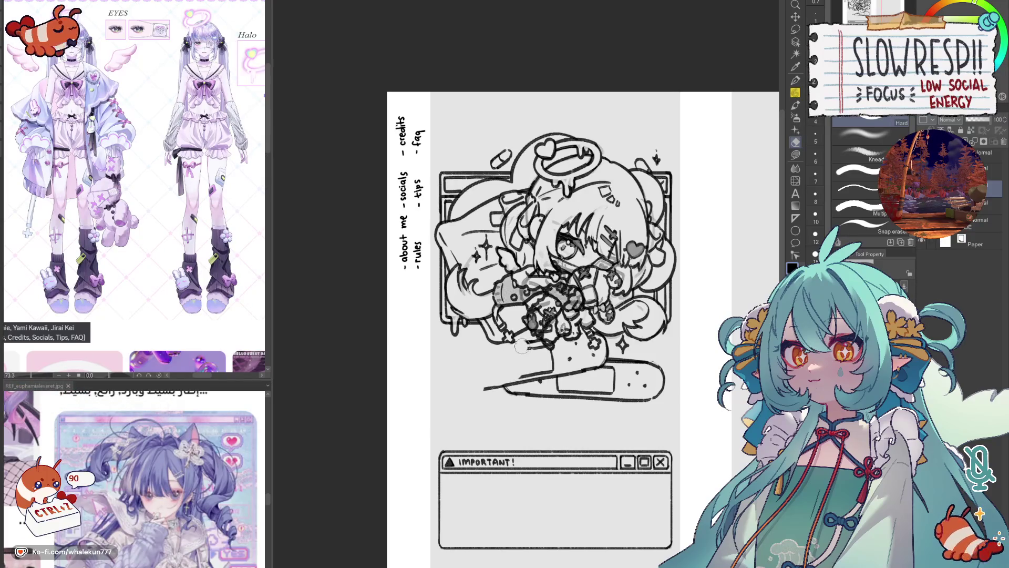
pyautogui.scroll(2, 563, 352)
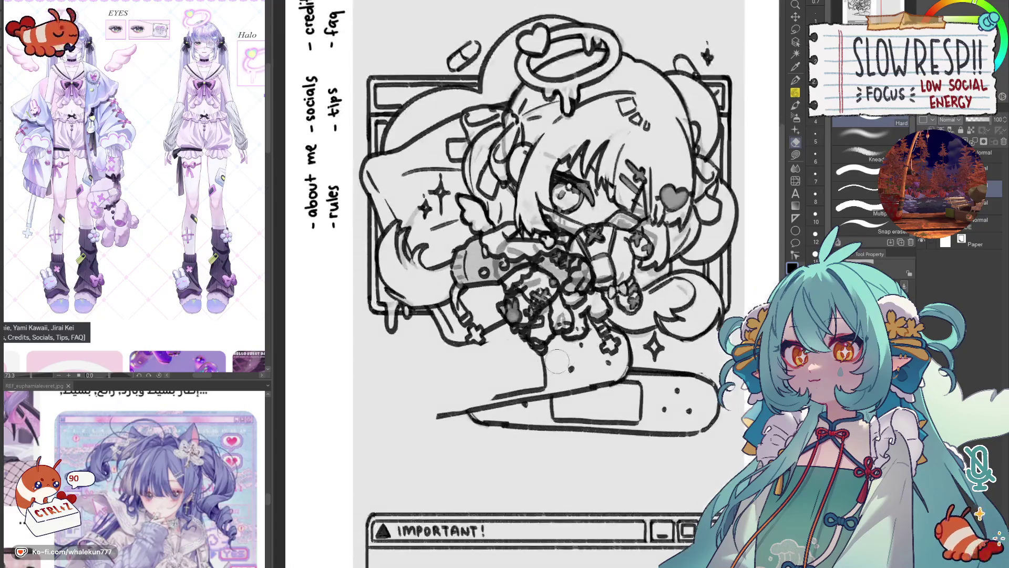
pyautogui.moveTo(552, 378)
pyautogui.mouseDown()
pyautogui.moveTo(480, 424)
pyautogui.moveTo(613, 432)
pyautogui.moveTo(718, 393)
pyautogui.moveTo(552, 395)
pyautogui.moveTo(593, 352)
pyautogui.moveTo(579, 375)
pyautogui.mouseUp()
pyautogui.moveTo(625, 339); pyautogui.dragTo(626, 367)
pyautogui.scroll(-3, 554, 353)
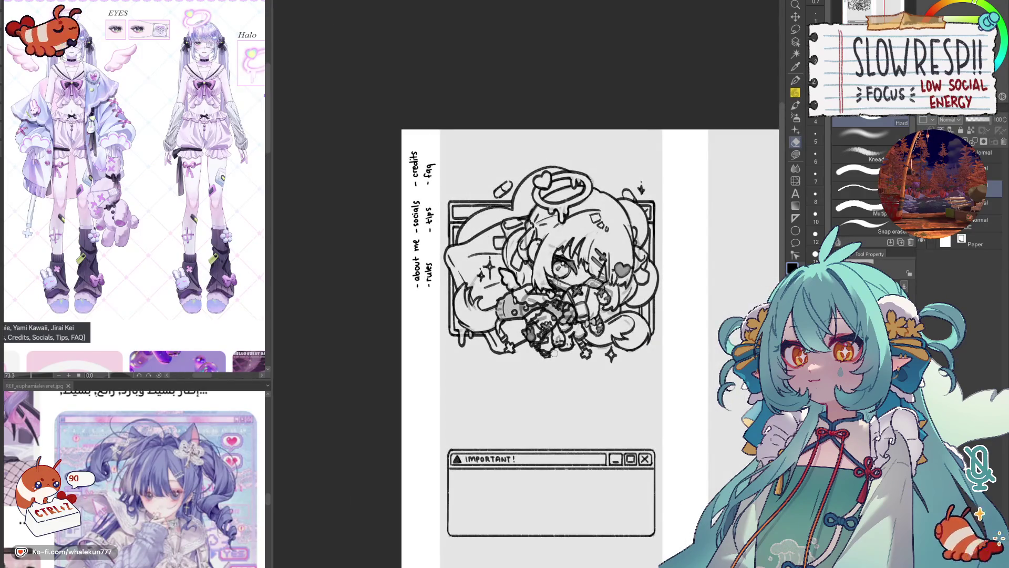
pyautogui.press('p')
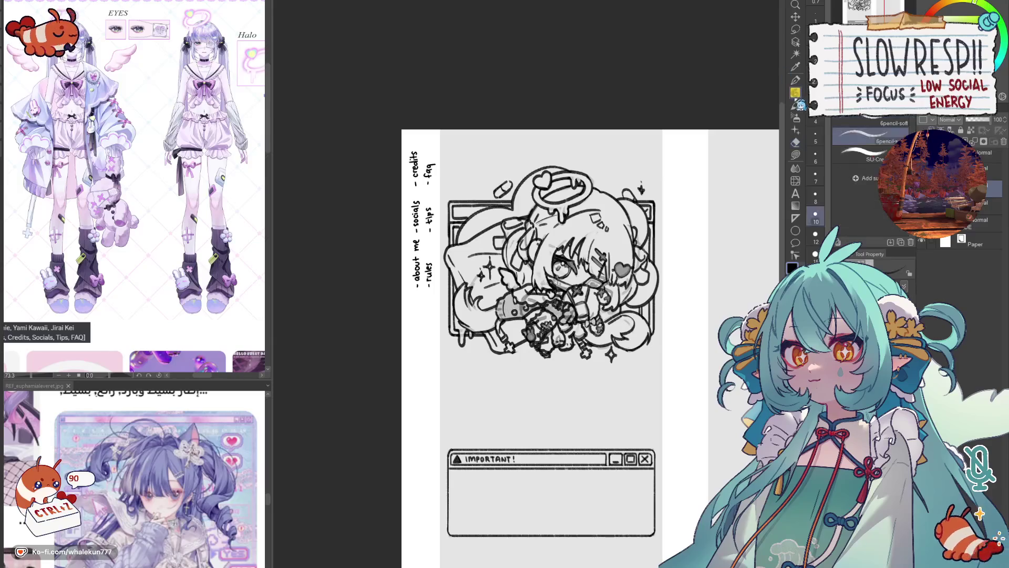
pyautogui.hotkey('ctrl', '-')
pyautogui.hotkey('ctrl', '-')
pyautogui.scroll(1, 602, 369)
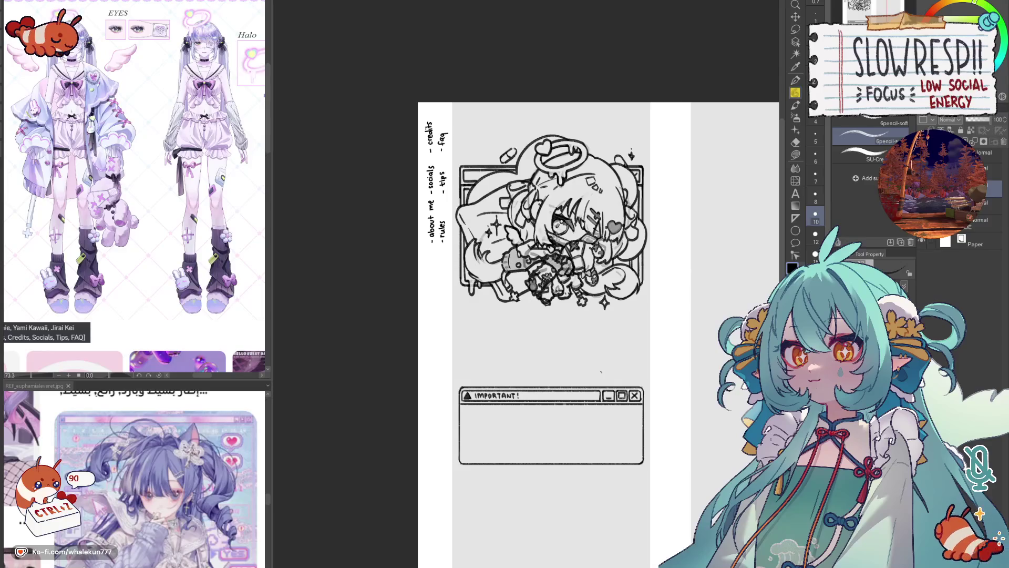
pyautogui.scroll(4, 507, 279)
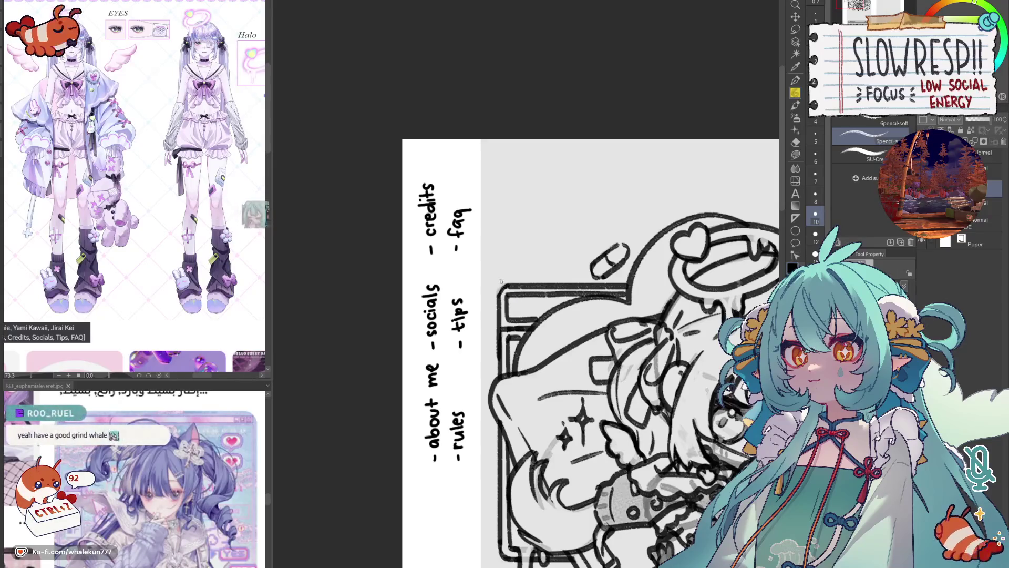
pyautogui.scroll(-3, 368, 231)
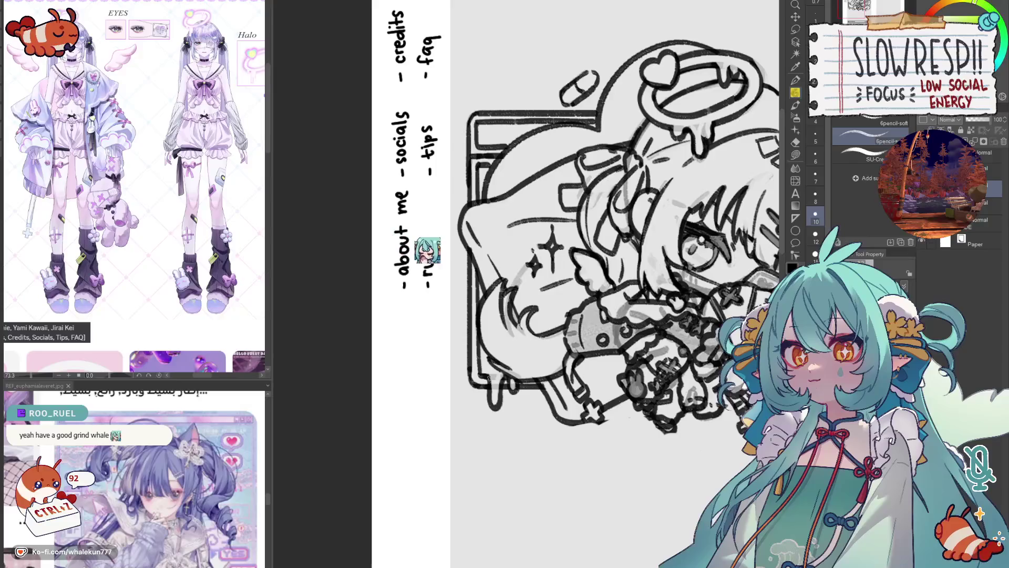
pyautogui.hotkey('ctrl', '0')
pyautogui.scroll(1, 463, 261)
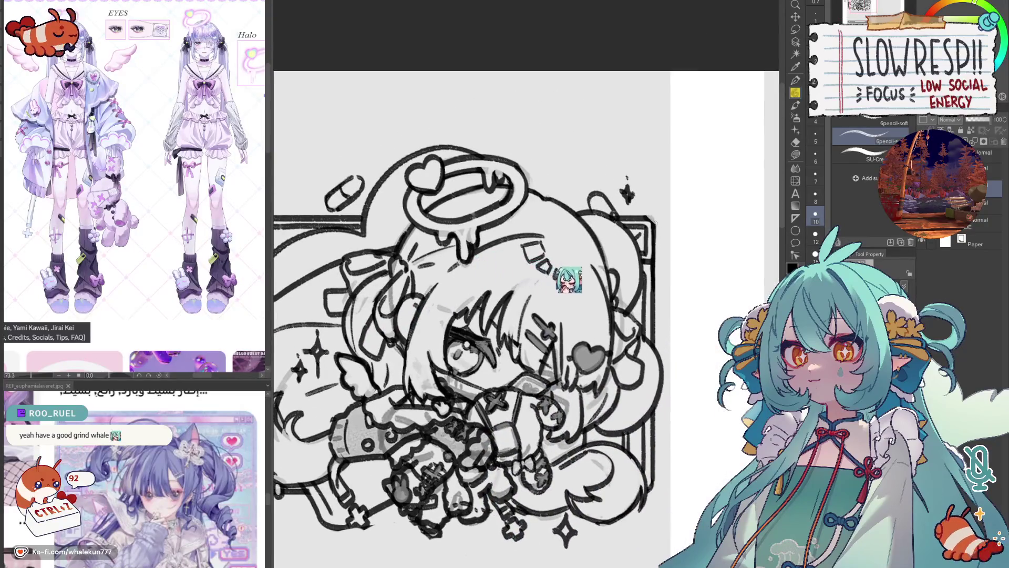
pyautogui.scroll(-3, 678, 302)
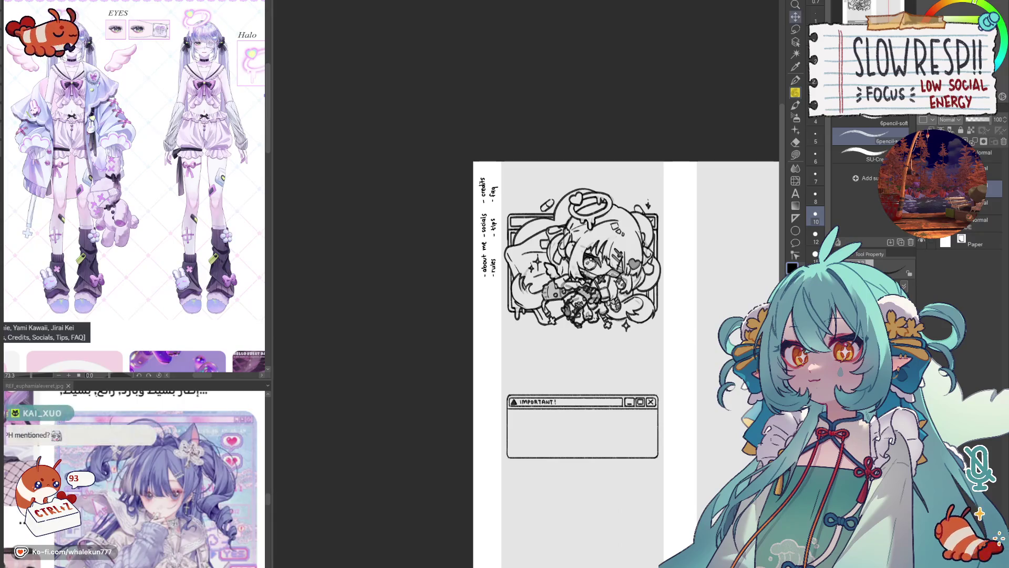
pyautogui.press('w')
pyautogui.click(716, 320)
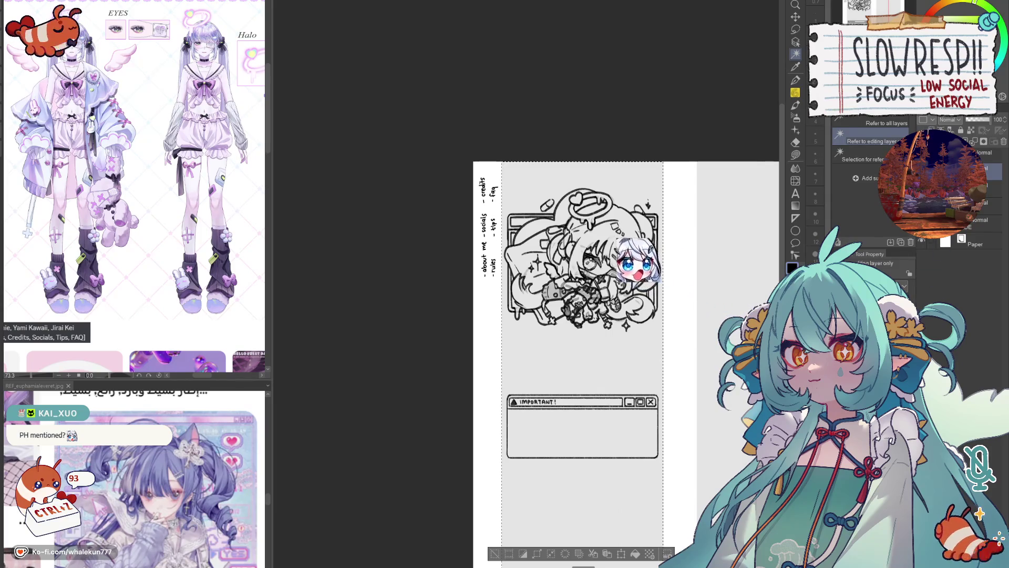
pyautogui.hotkey('ctrl', 'd')
pyautogui.scroll(2, 627, 457)
pyautogui.press('k')
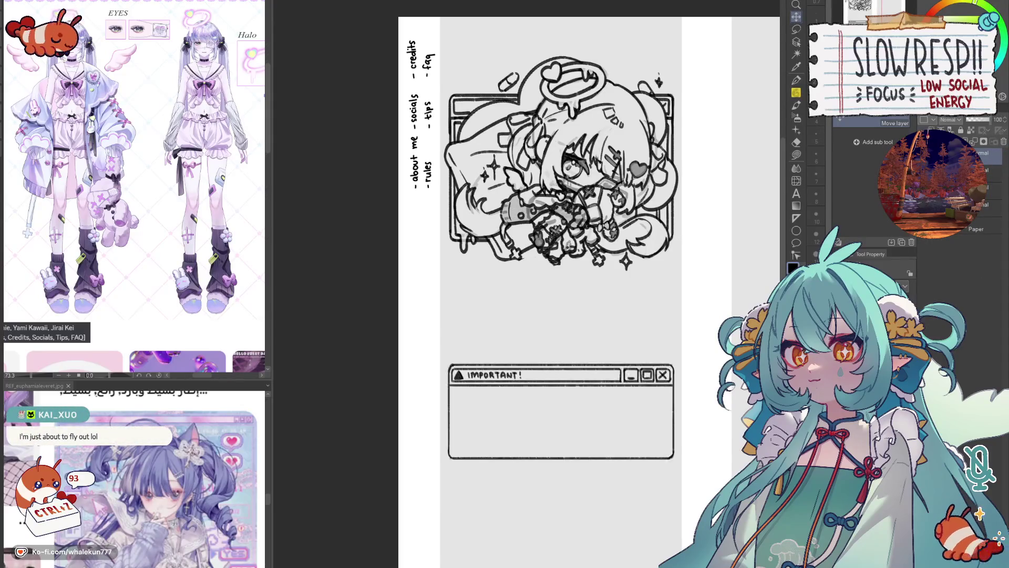
pyautogui.press('p')
pyautogui.keyDown('ctrl'); pyautogui.click(546, 423); pyautogui.keyUp('ctrl')
pyautogui.scroll(-1, 547, 424)
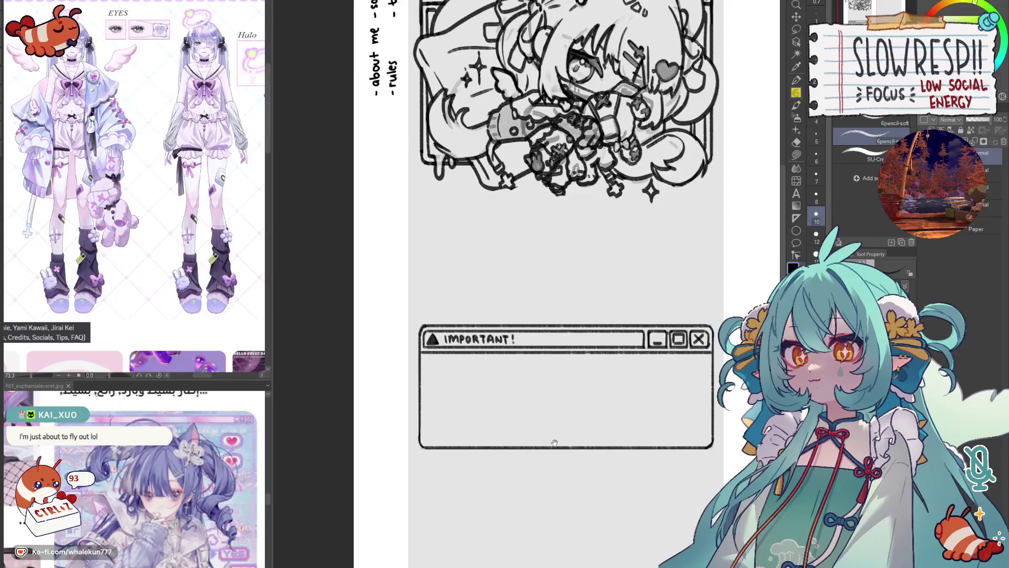
# - Sketch the bunny's body curve and ears peeking over the window's right edge
pyautogui.moveTo(553, 446); pyautogui.dragTo(549, 430)
pyautogui.scroll(3, 528, 417)
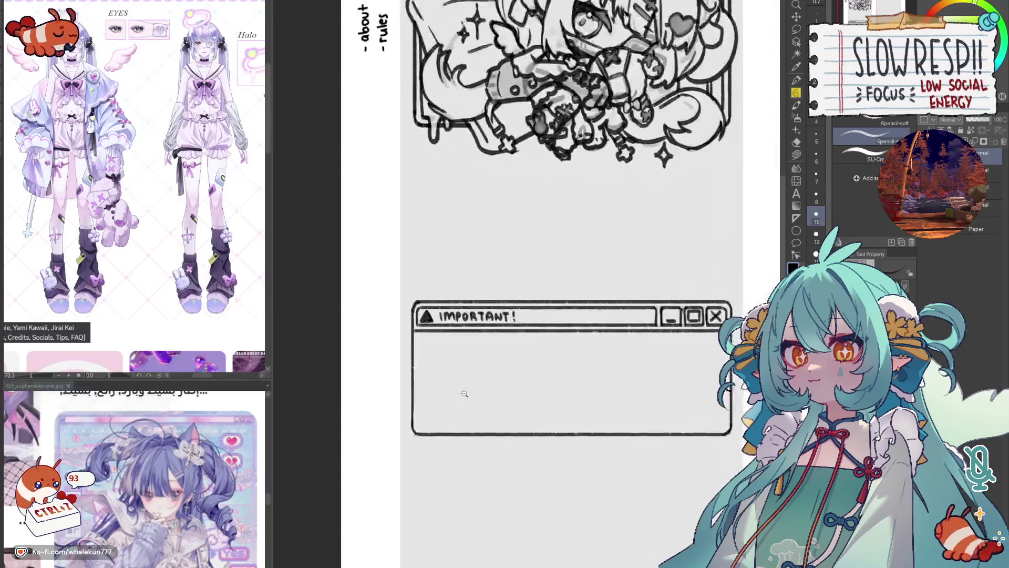
pyautogui.moveTo(603, 398); pyautogui.dragTo(597, 434)
pyautogui.hotkey('ctrl', 'z')
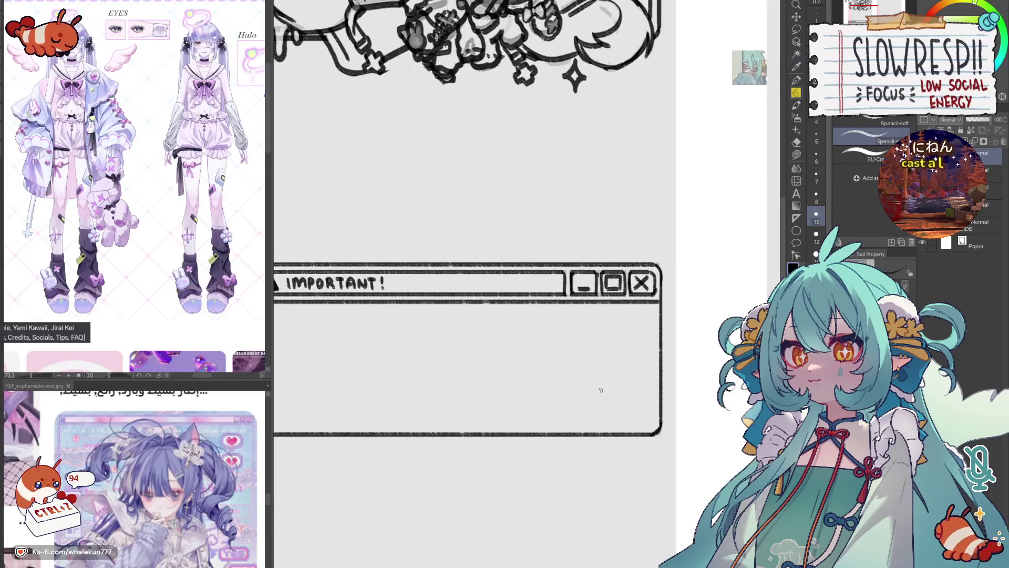
pyautogui.moveTo(611, 378)
pyautogui.mouseDown()
pyautogui.moveTo(593, 423)
pyautogui.moveTo(617, 444)
pyautogui.moveTo(650, 445)
pyautogui.moveTo(664, 434)
pyautogui.moveTo(667, 375)
pyautogui.mouseUp()
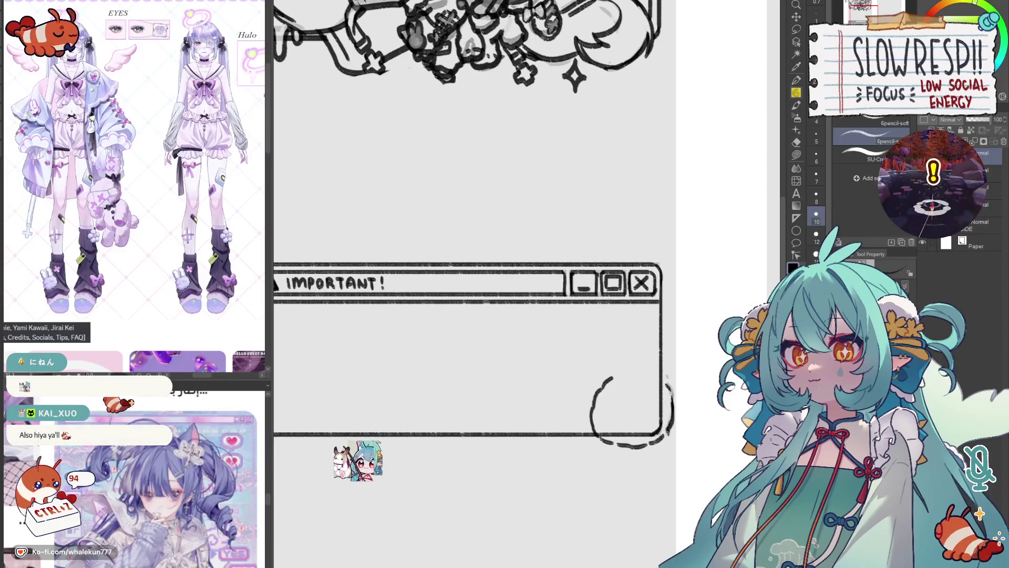
pyautogui.moveTo(629, 317); pyautogui.dragTo(667, 392)
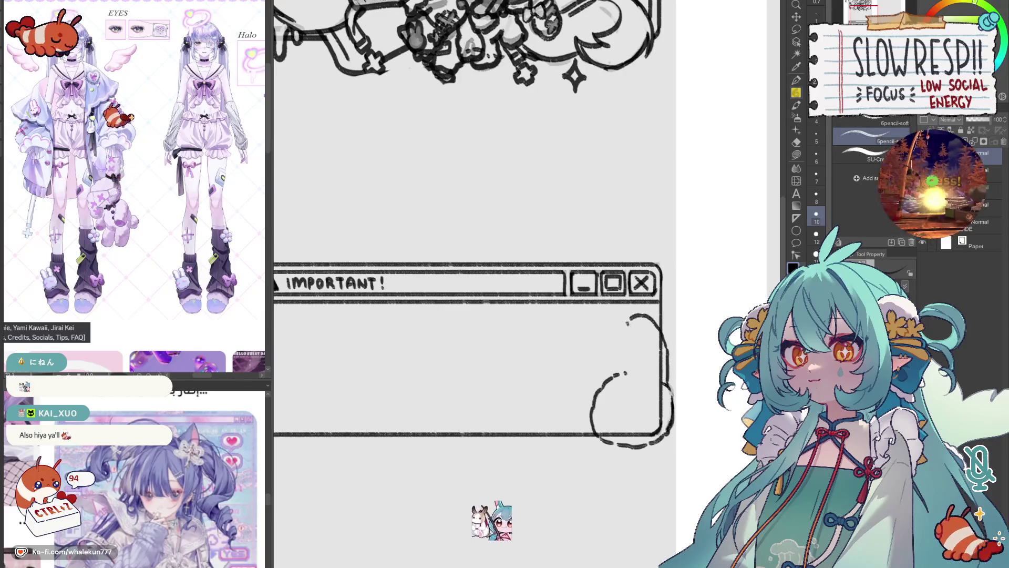
pyautogui.moveTo(629, 318)
pyautogui.mouseDown()
pyautogui.moveTo(646, 376)
pyautogui.moveTo(610, 332)
pyautogui.moveTo(592, 356)
pyautogui.moveTo(587, 342)
pyautogui.mouseUp()
# - Rework the bunny's ear and body strokes, checking them in a mirrored canvas view
pyautogui.hotkey('ctrl', 'z')
pyautogui.hotkey('ctrl', 'z')
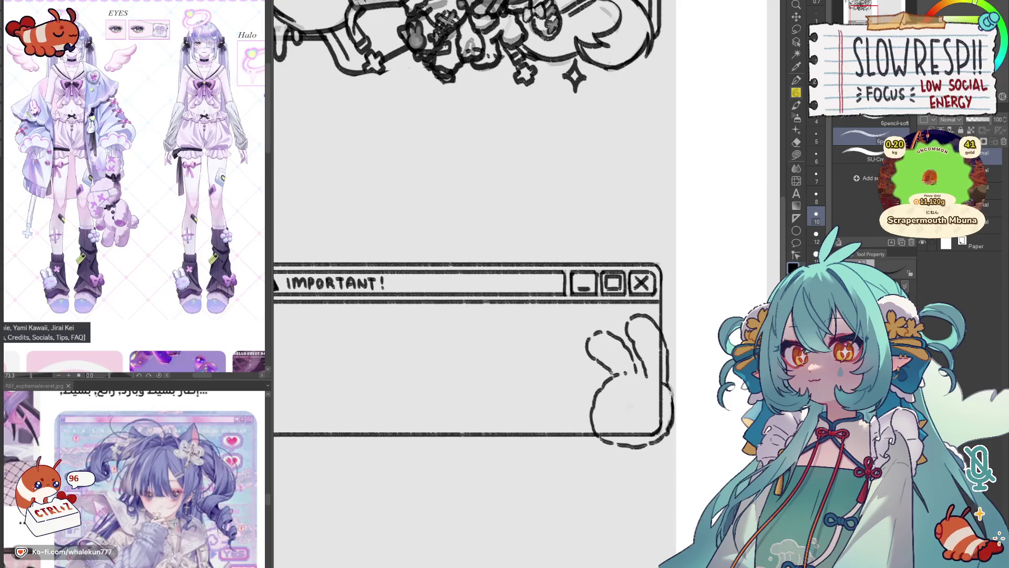
pyautogui.moveTo(618, 348); pyautogui.dragTo(628, 371)
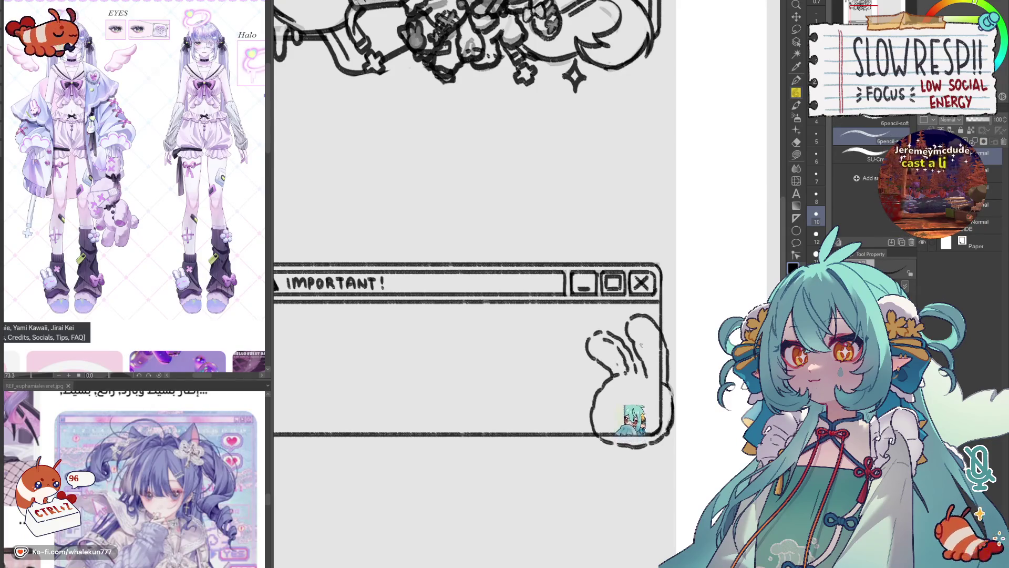
pyautogui.press('h')
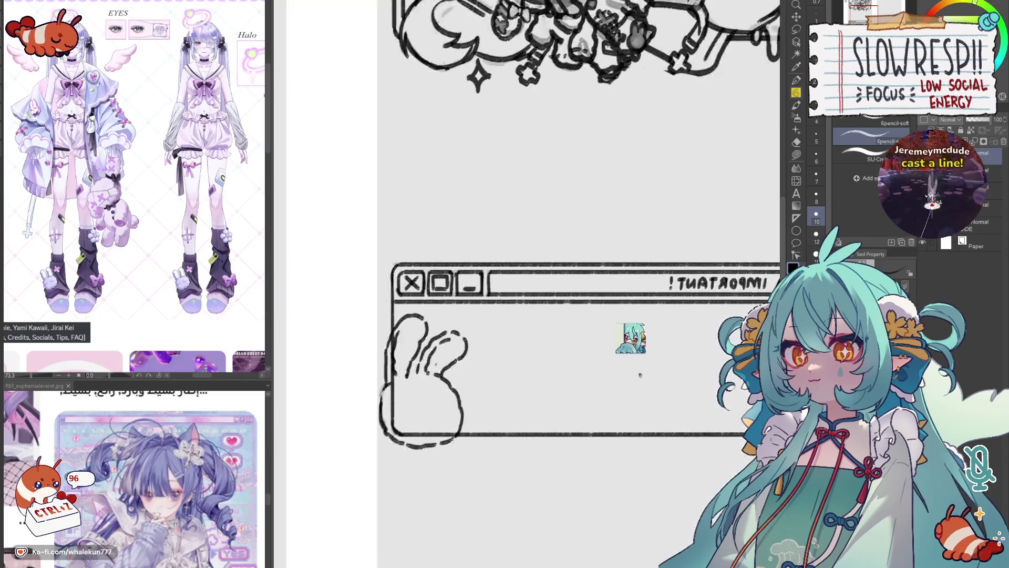
pyautogui.hotkey('ctrl', 'z')
pyautogui.press('h')
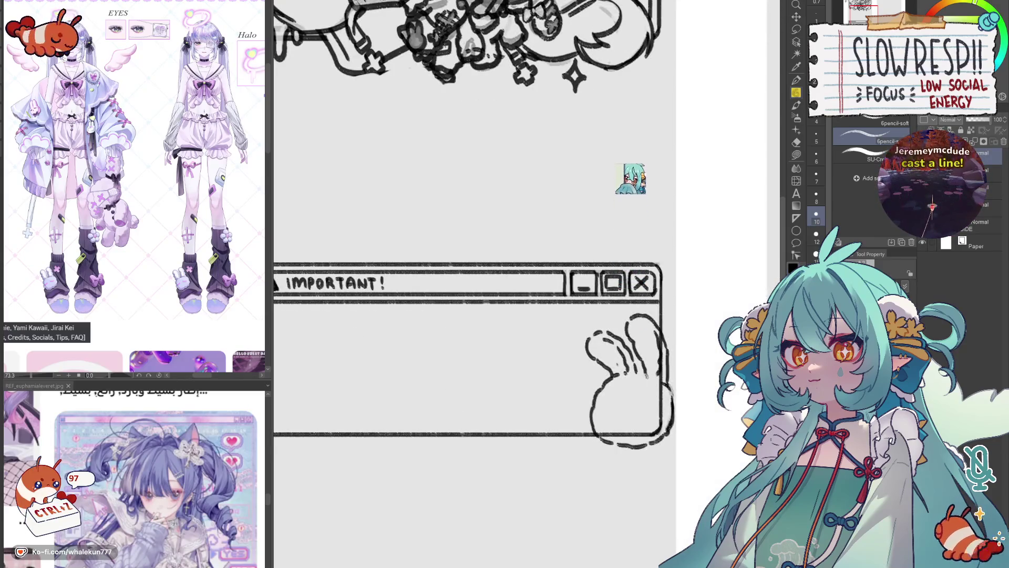
pyautogui.hotkey('ctrl', 'z')
pyautogui.moveTo(648, 377); pyautogui.dragTo(609, 377)
pyautogui.hotkey('ctrl', 'z')
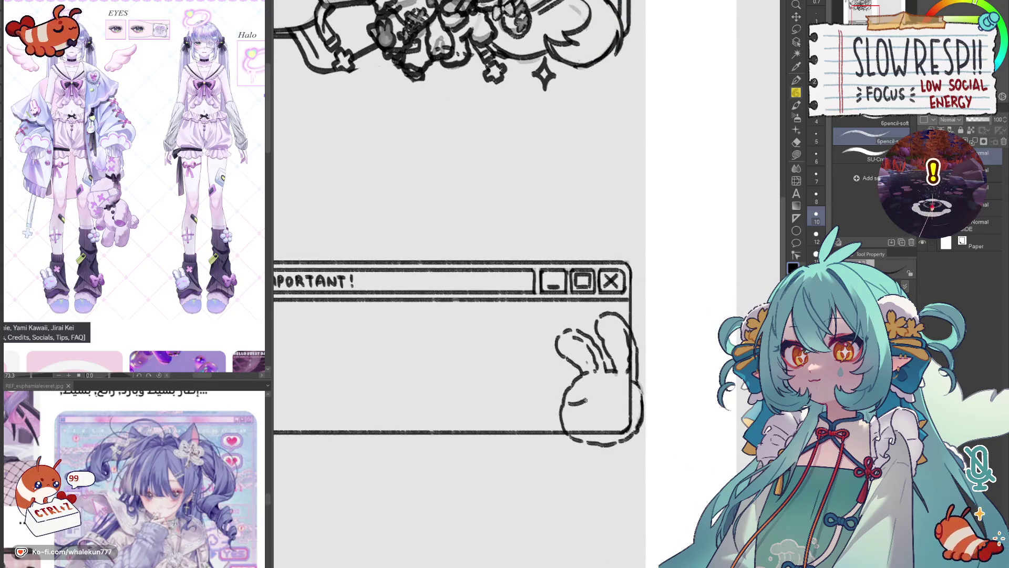
# - Draw the bunny's sleepy closed eyes, then zoom out to view the whole panel
pyautogui.moveTo(610, 402); pyautogui.dragTo(626, 413)
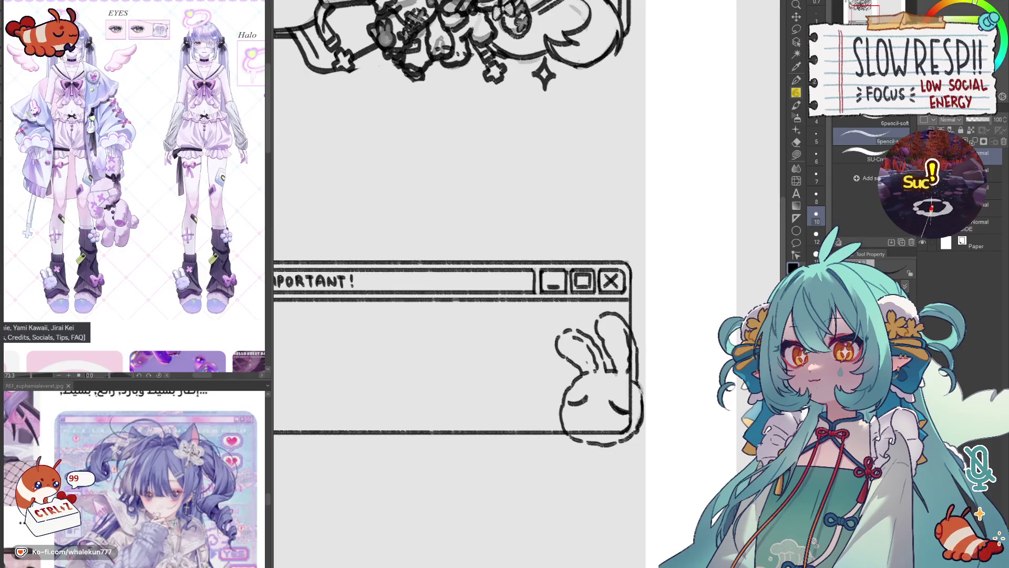
pyautogui.moveTo(566, 403); pyautogui.dragTo(595, 421)
pyautogui.hotkey('ctrl', 'z')
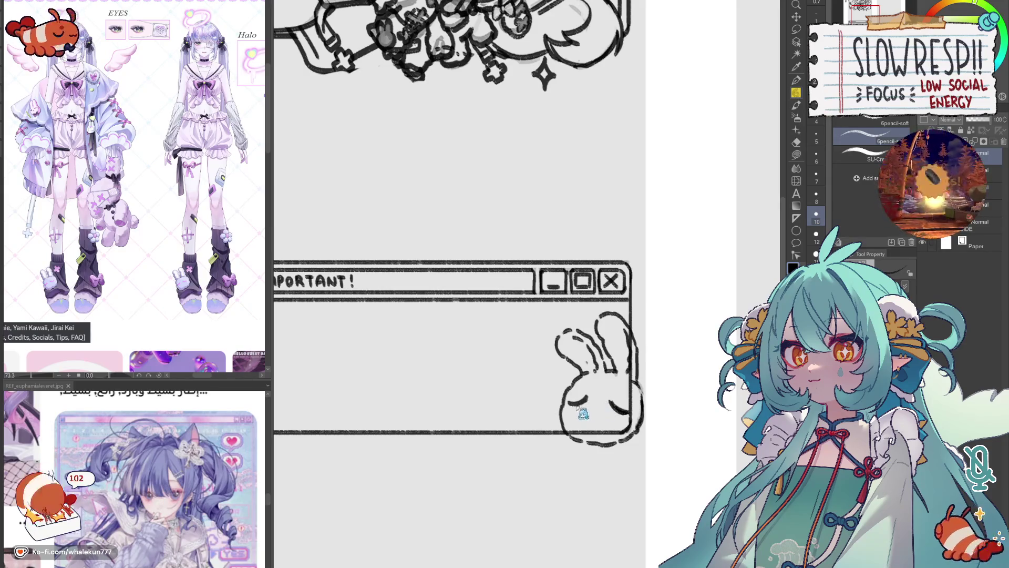
pyautogui.hotkey('ctrl', 'z')
pyautogui.hotkey('ctrl', 'z')
pyautogui.hotkey('ctrl', 'z')
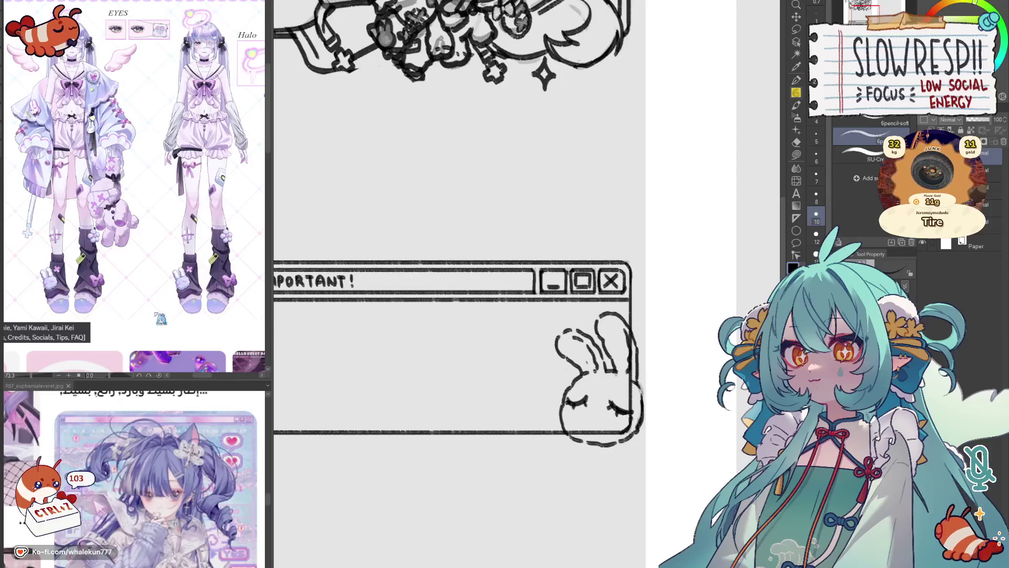
pyautogui.scroll(3, 209, 297)
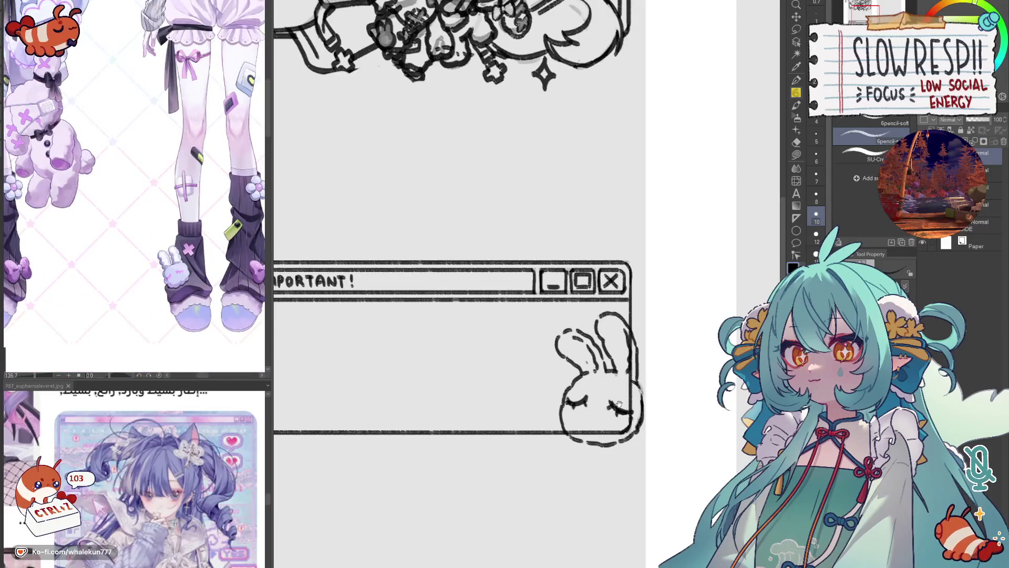
pyautogui.press('k')
pyautogui.scroll(-2, 646, 321)
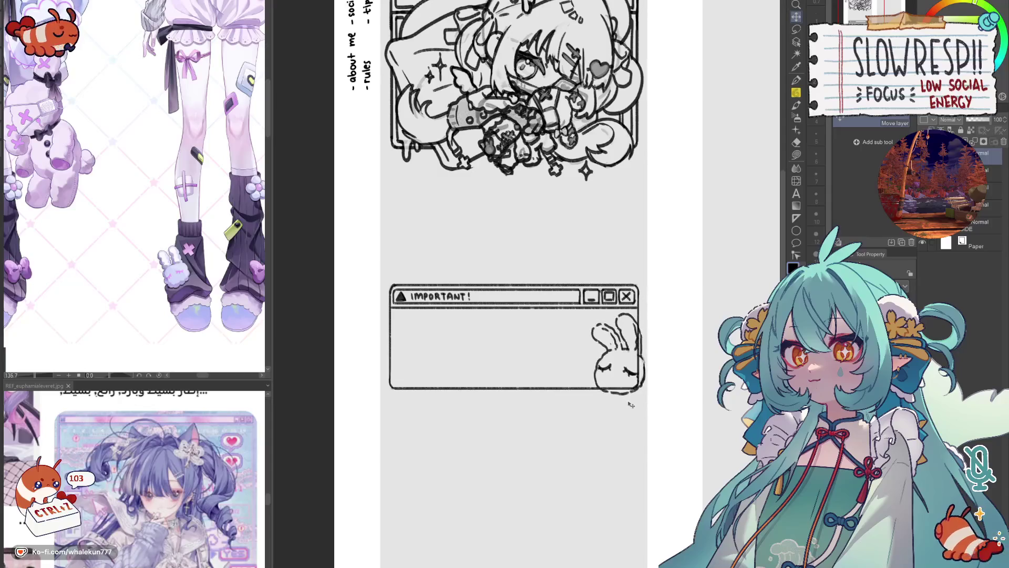
# - Flip the canvas to check the drawing, then flip it back with the pencil selected
pyautogui.scroll(2, 649, 333)
pyautogui.press('j')
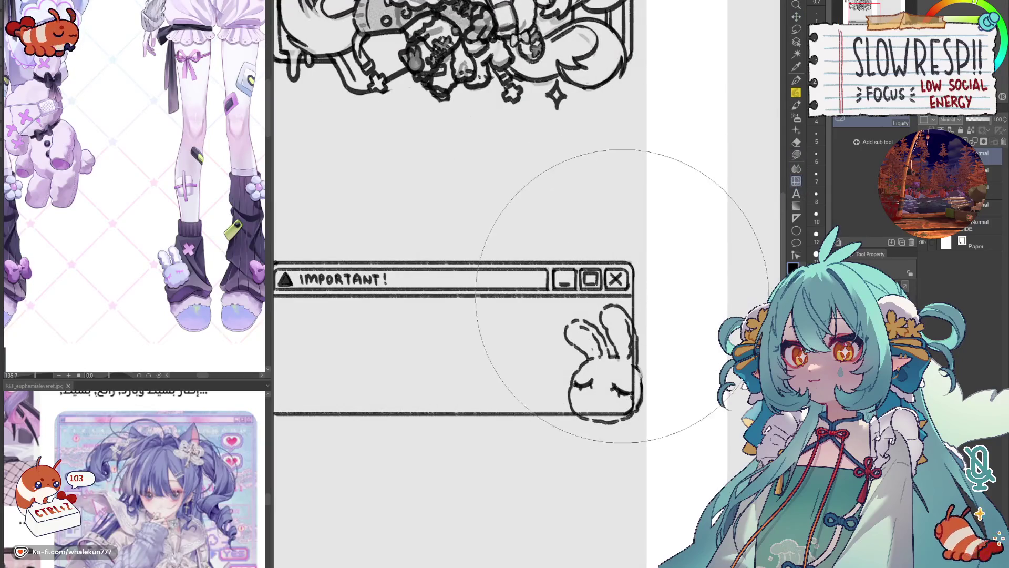
pyautogui.press('h')
pyautogui.press('p')
pyautogui.press('h')
# - Draw the paperclip outline on the window's lower-left corner, redoing the diagonal strokes
pyautogui.moveTo(536, 399)
pyautogui.mouseDown()
pyautogui.moveTo(531, 441)
pyautogui.moveTo(499, 435)
pyautogui.mouseUp()
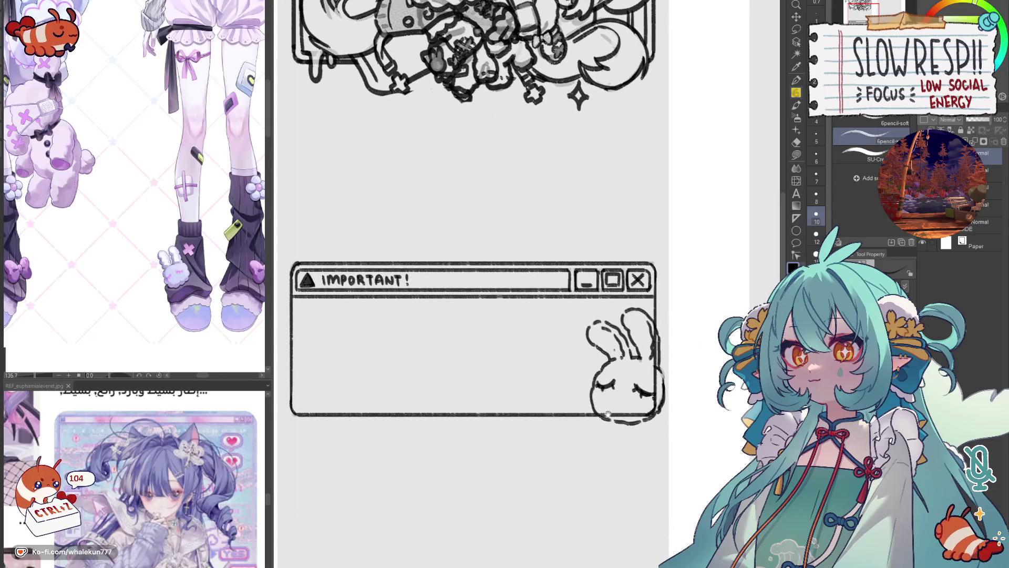
pyautogui.moveTo(377, 403); pyautogui.dragTo(422, 393)
pyautogui.moveTo(335, 369)
pyautogui.mouseDown()
pyautogui.moveTo(369, 407)
pyautogui.moveTo(351, 420)
pyautogui.mouseUp()
pyautogui.hotkey('ctrl', 'z')
pyautogui.hotkey('ctrl', 'z')
pyautogui.moveTo(328, 385); pyautogui.dragTo(354, 411)
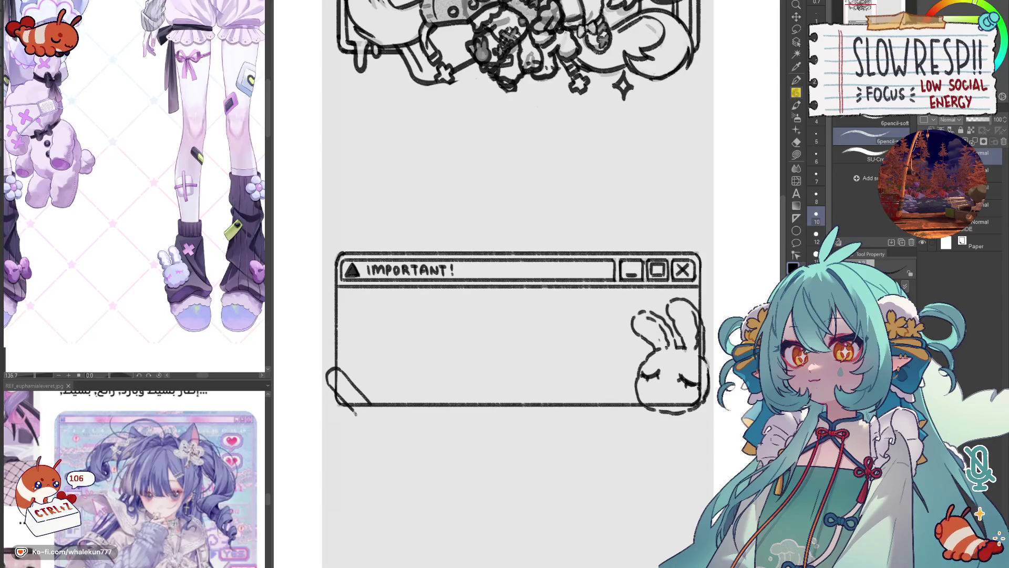
pyautogui.hotkey('ctrl', 'z')
pyautogui.moveTo(349, 405); pyautogui.dragTo(371, 421)
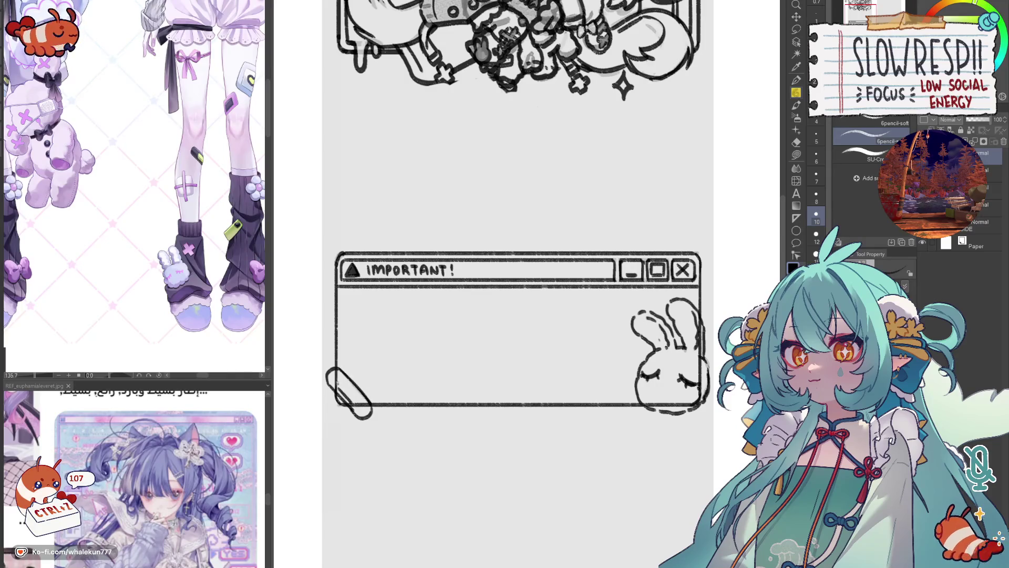
pyautogui.moveTo(353, 392)
pyautogui.mouseDown()
pyautogui.moveTo(358, 405)
pyautogui.moveTo(324, 376)
pyautogui.mouseUp()
pyautogui.press('e')
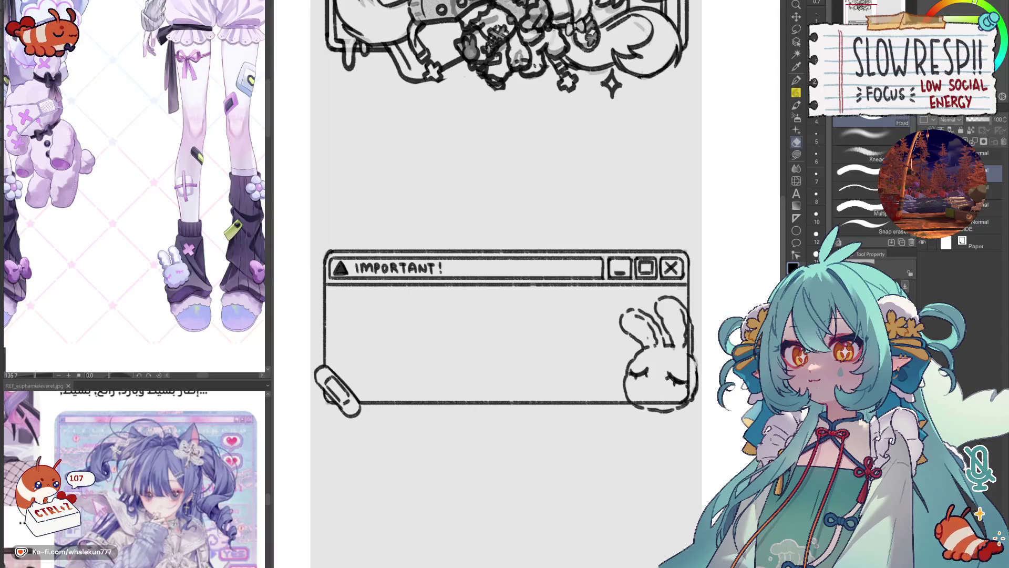
# - Undo the stray stroke and erase the extra sketch lines along the bunny's right edge
pyautogui.press('p')
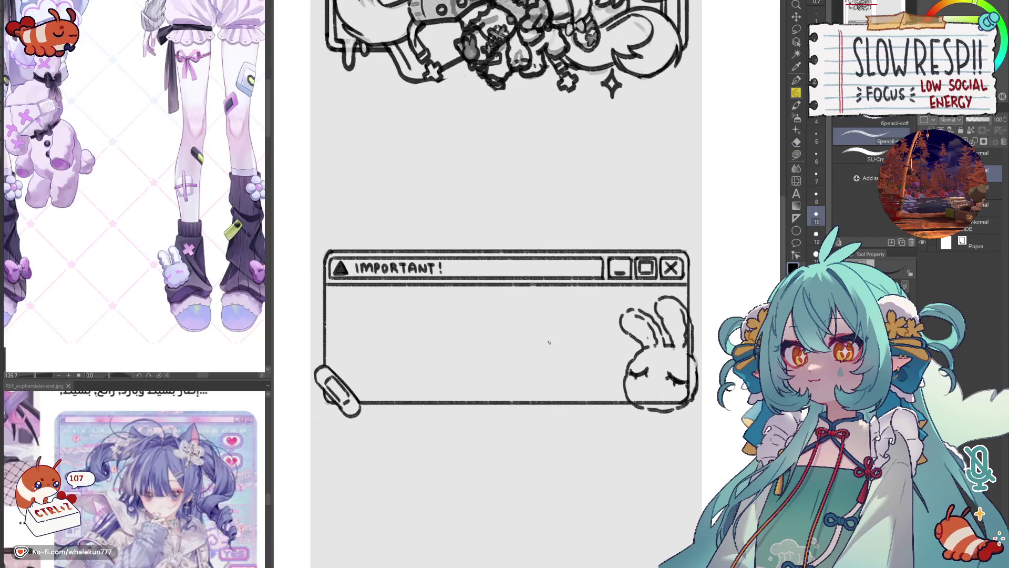
pyautogui.moveTo(549, 342)
pyautogui.mouseDown()
pyautogui.moveTo(531, 350)
pyautogui.moveTo(517, 316)
pyautogui.moveTo(504, 324)
pyautogui.mouseUp()
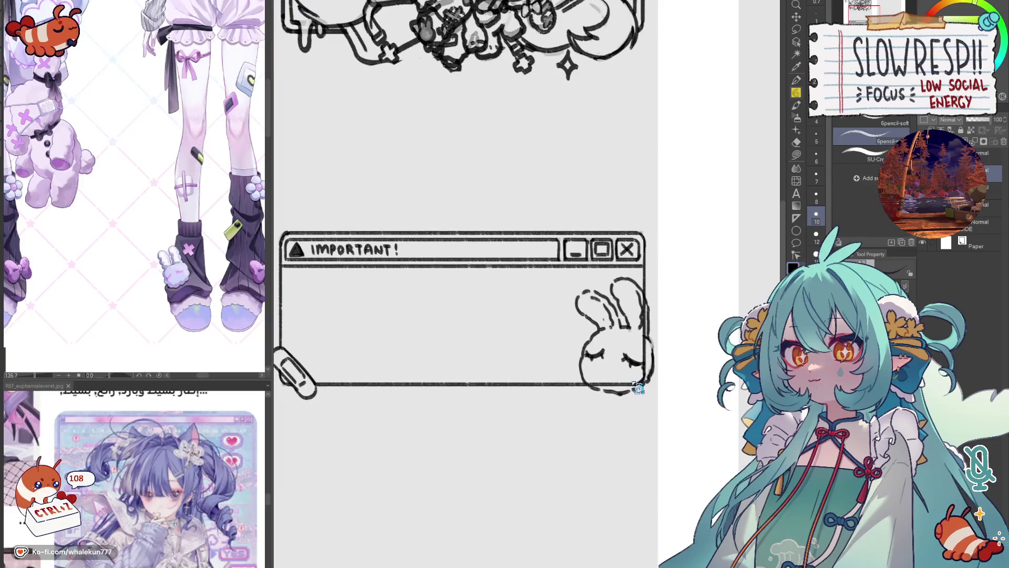
pyautogui.hotkey('ctrl', 'z')
pyautogui.hotkey('ctrl', 'z')
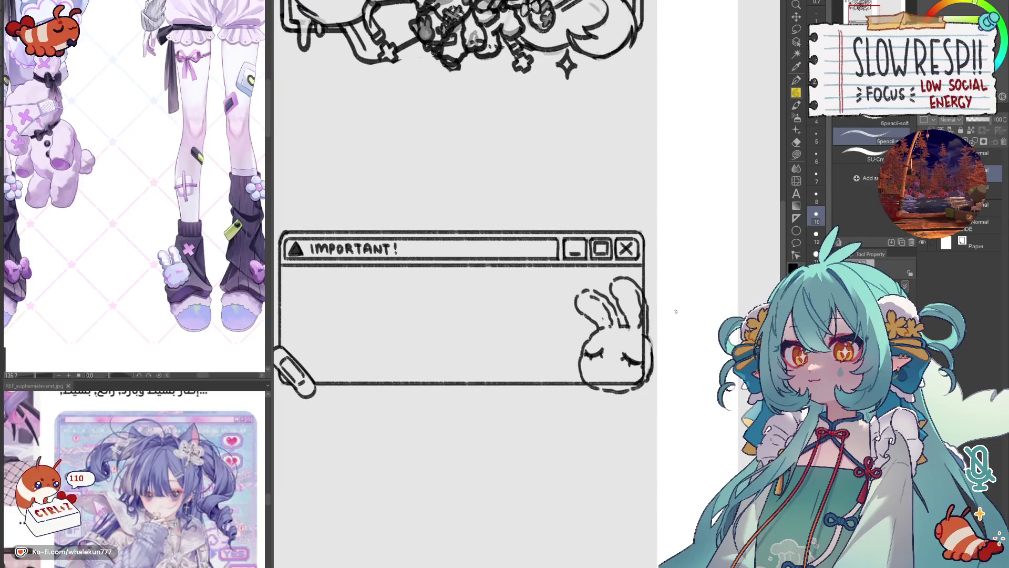
pyautogui.press('e')
pyautogui.moveTo(640, 305)
pyautogui.mouseDown()
pyautogui.moveTo(641, 372)
pyautogui.moveTo(592, 381)
pyautogui.moveTo(655, 389)
pyautogui.mouseUp()
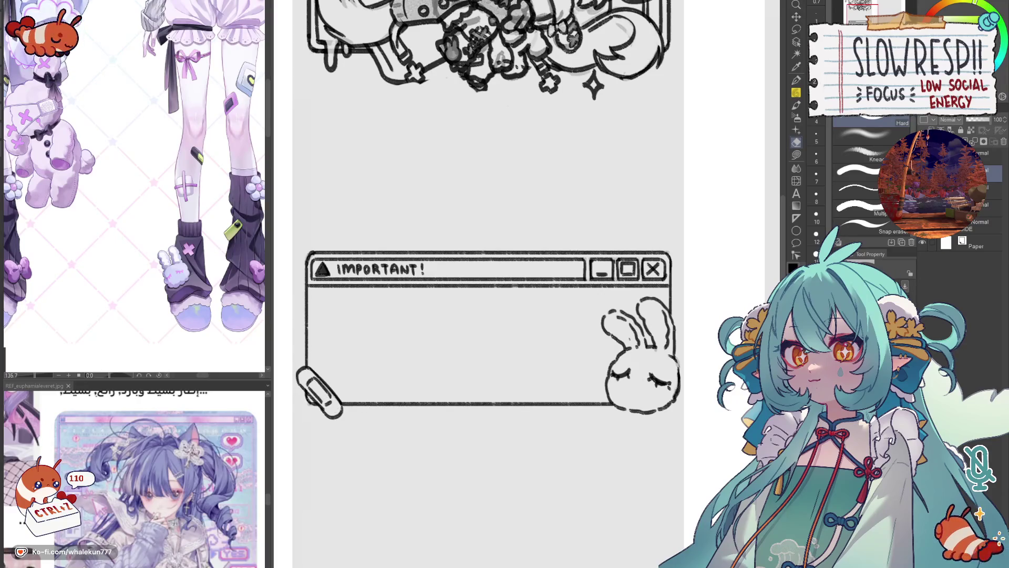
pyautogui.press('p')
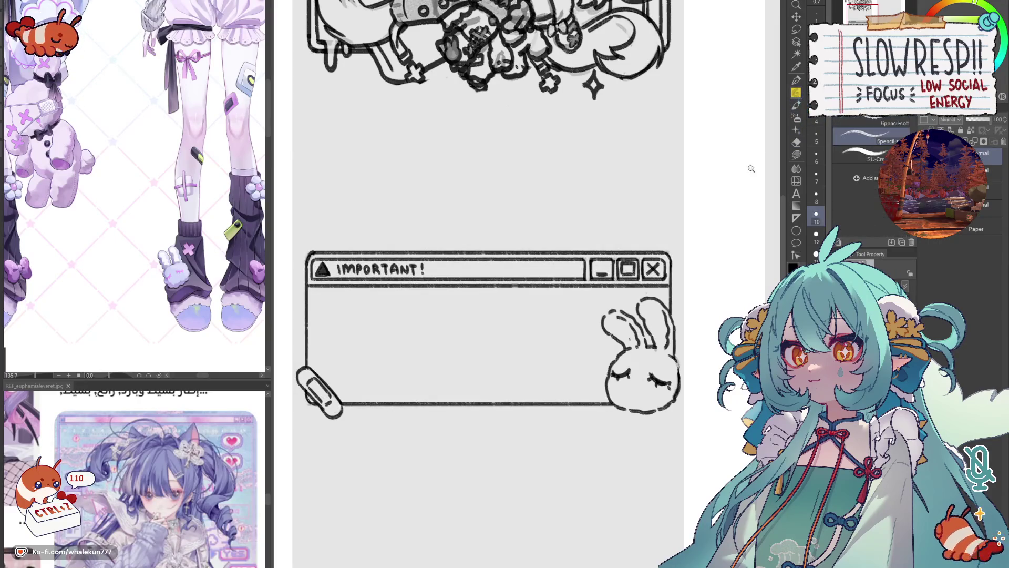
# - Zoom out to view the whole panel, then zoom back in with the pencil selected
pyautogui.keyDown('ctrl'); pyautogui.keyDown('alt'); pyautogui.click(751, 168); pyautogui.keyUp('alt'); pyautogui.keyUp('ctrl')
pyautogui.keyDown('ctrl'); pyautogui.keyDown('alt'); pyautogui.click(751, 168); pyautogui.keyUp('alt'); pyautogui.keyUp('ctrl')
pyautogui.click(796, 16)
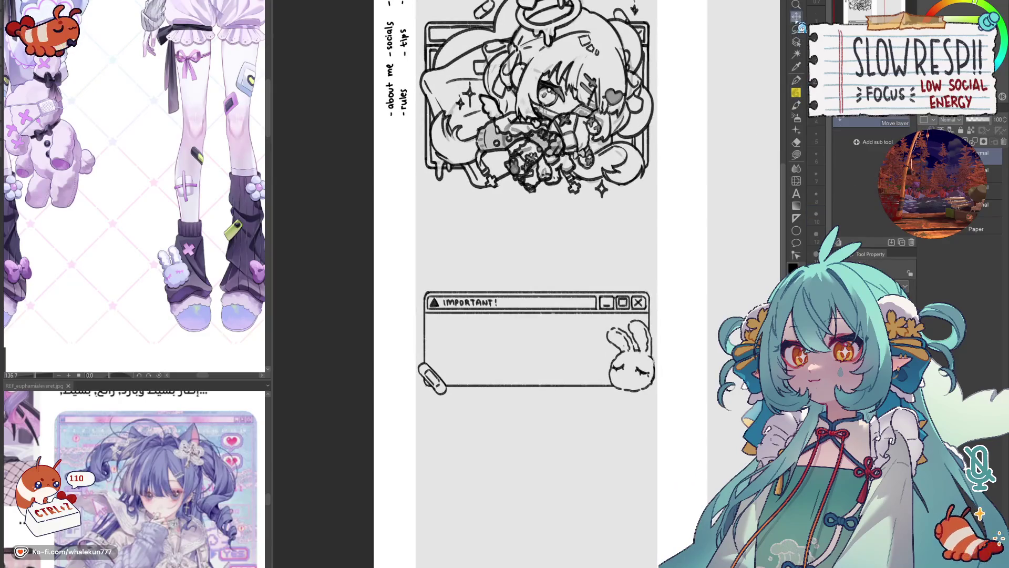
pyautogui.click(796, 92)
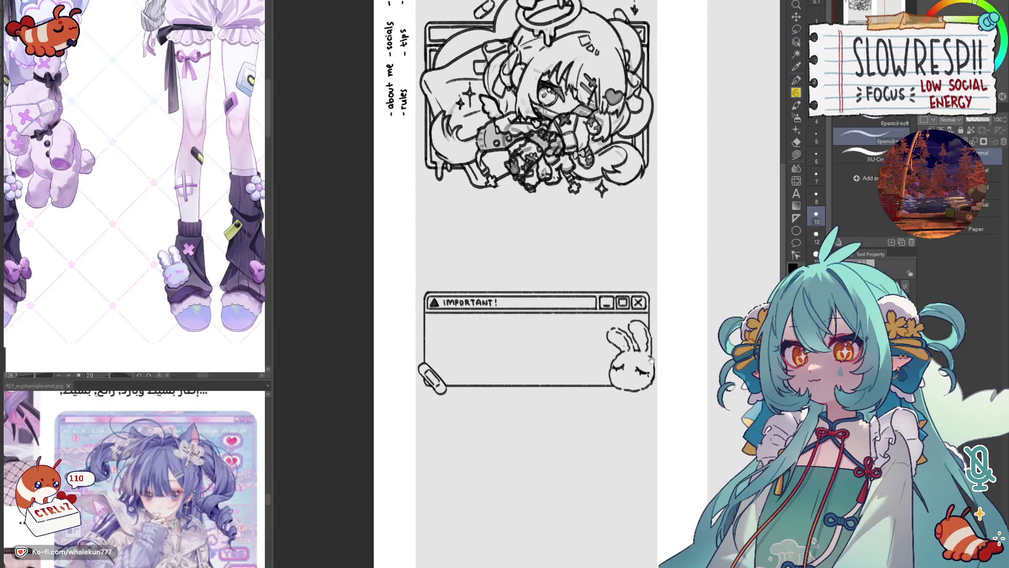
pyautogui.moveTo(652, 355); pyautogui.dragTo(649, 376)
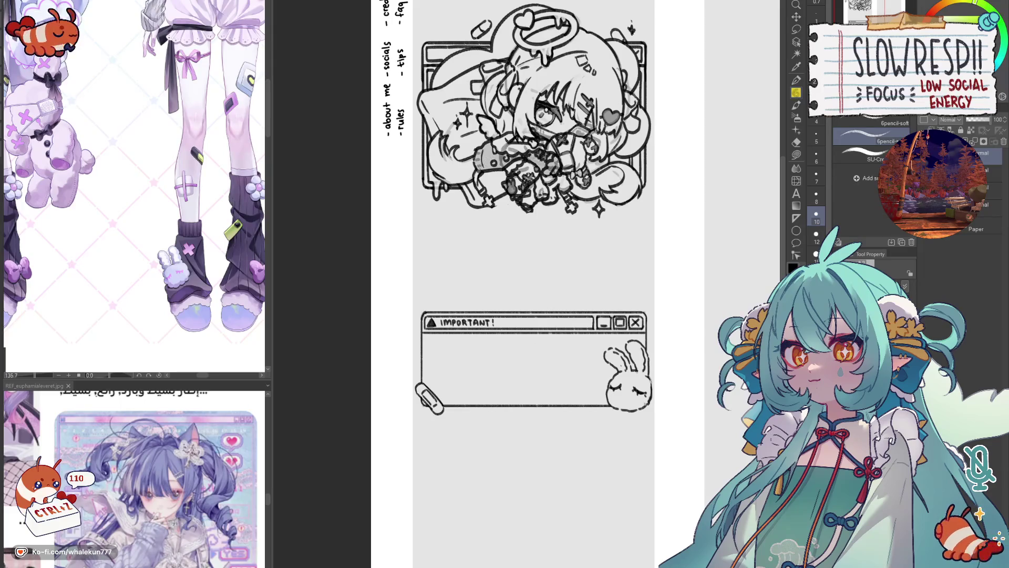
pyautogui.scroll(3, 594, 398)
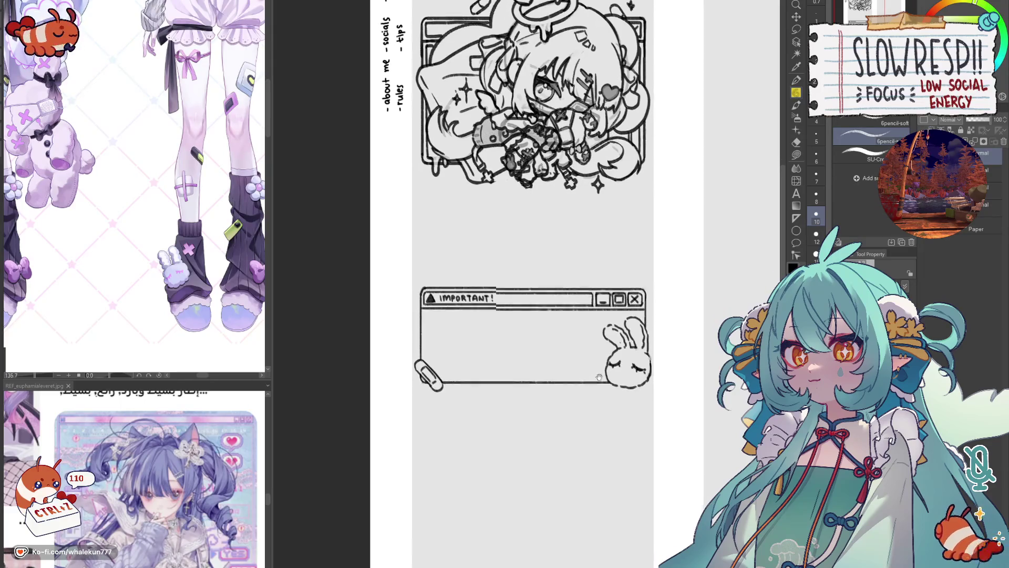
pyautogui.scroll(2, 595, 398)
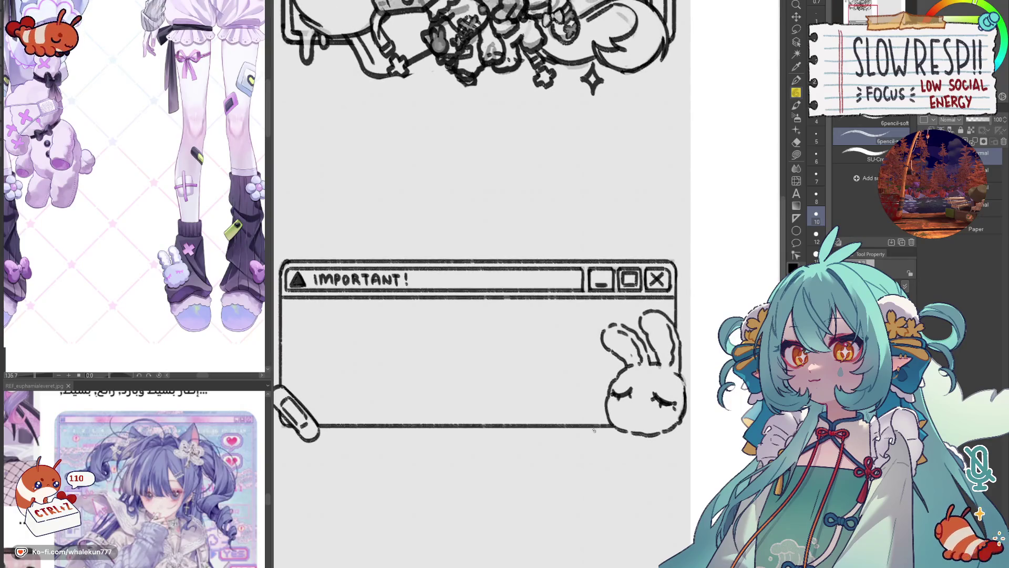
pyautogui.scroll(1, 595, 399)
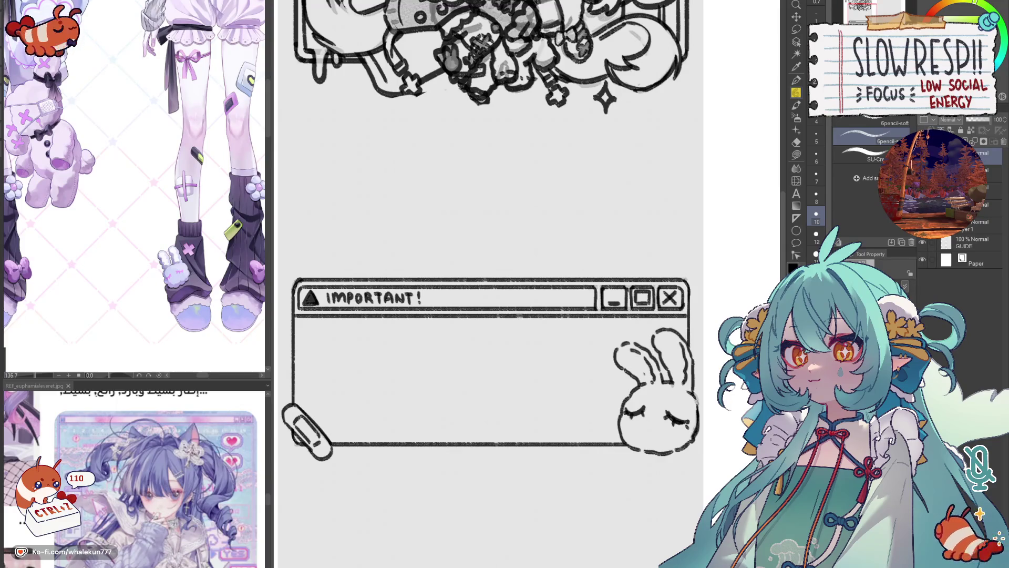
pyautogui.scroll(1, 540, 205)
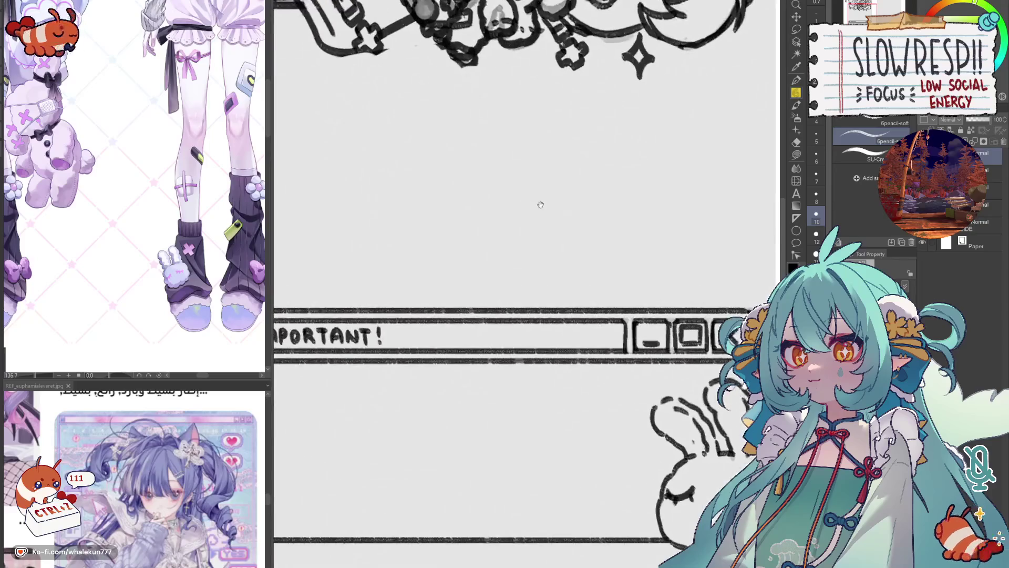
# - Draw a plus-shaped outline above the IMPORTANT title bar
pyautogui.moveTo(578, 290)
pyautogui.mouseDown()
pyautogui.moveTo(578, 316)
pyautogui.moveTo(598, 292)
pyautogui.moveTo(600, 319)
pyautogui.mouseUp()
pyautogui.hotkey('ctrl', 'z')
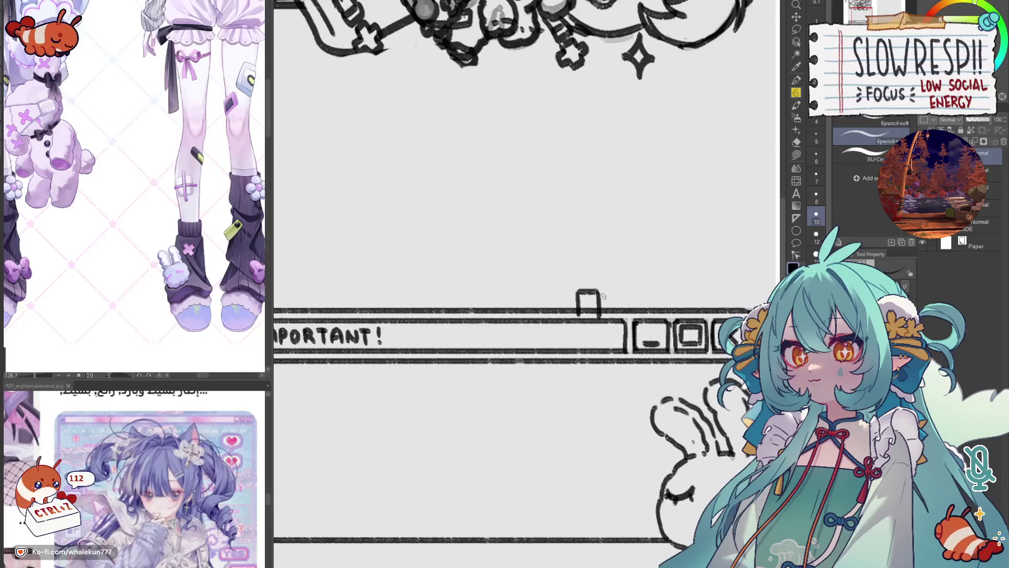
pyautogui.click(796, 16)
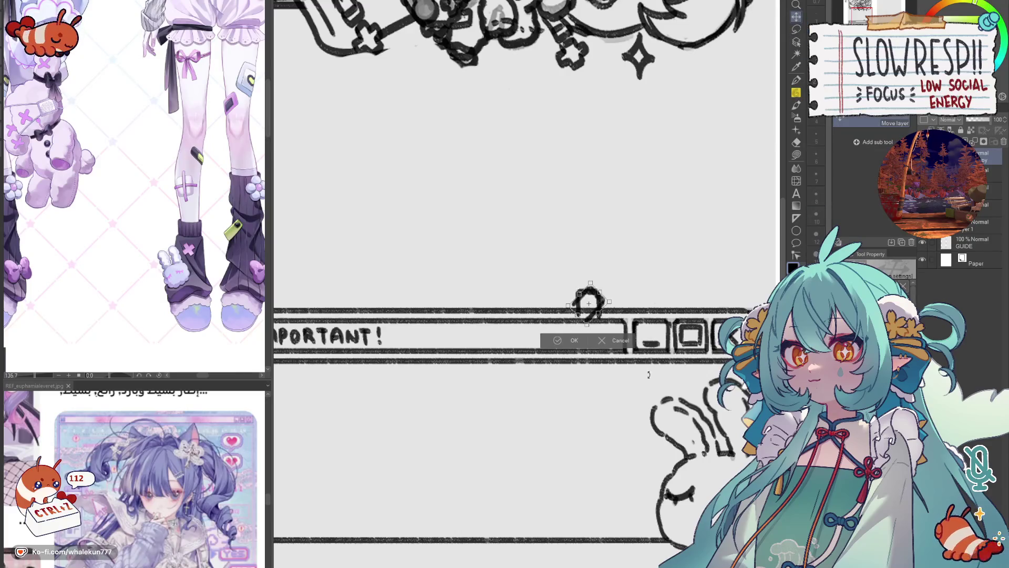
pyautogui.moveTo(593, 315)
pyautogui.mouseDown()
pyautogui.moveTo(586, 333)
pyautogui.moveTo(597, 341)
pyautogui.mouseUp()
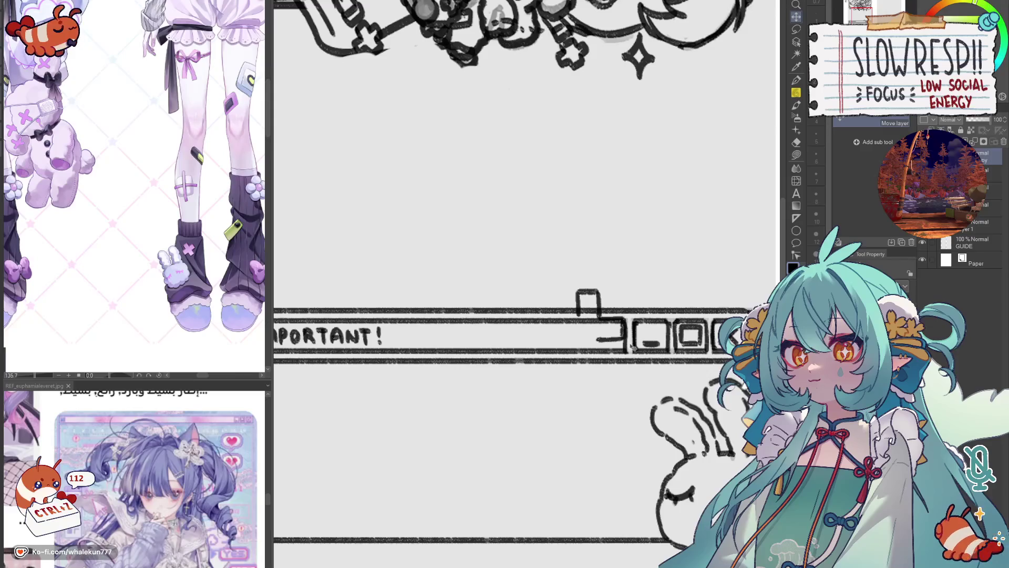
# - Rotate the plus 45° into an X and place it on the title bar
pyautogui.hotkey('ctrl', 't')
pyautogui.moveTo(476, 347)
pyautogui.mouseDown()
pyautogui.moveTo(491, 401)
pyautogui.moveTo(537, 423)
pyautogui.mouseUp()
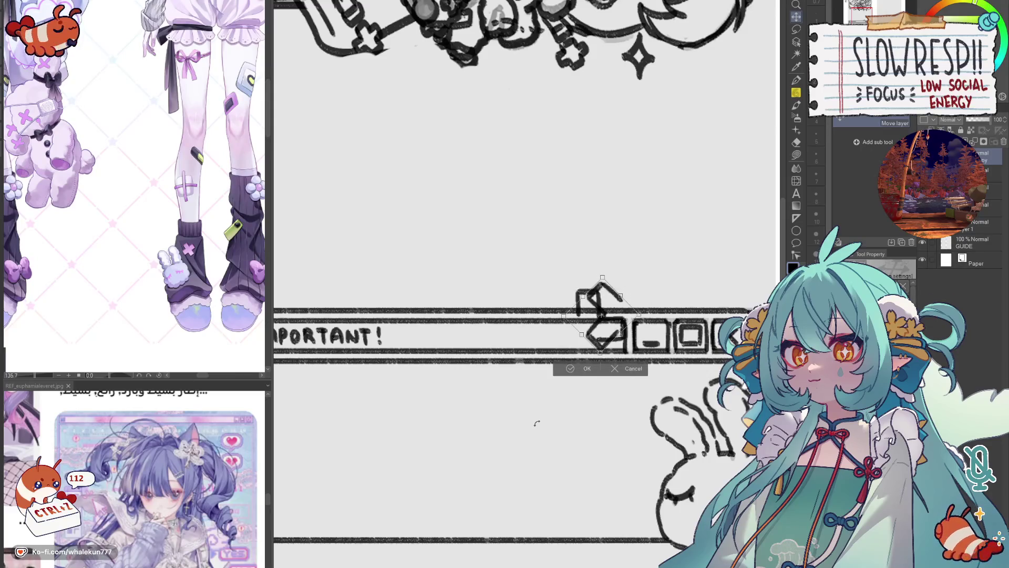
pyautogui.moveTo(596, 405)
pyautogui.mouseDown()
pyautogui.moveTo(568, 402)
pyautogui.moveTo(542, 379)
pyautogui.mouseUp()
pyautogui.moveTo(599, 328); pyautogui.dragTo(587, 356)
pyautogui.click(551, 385)
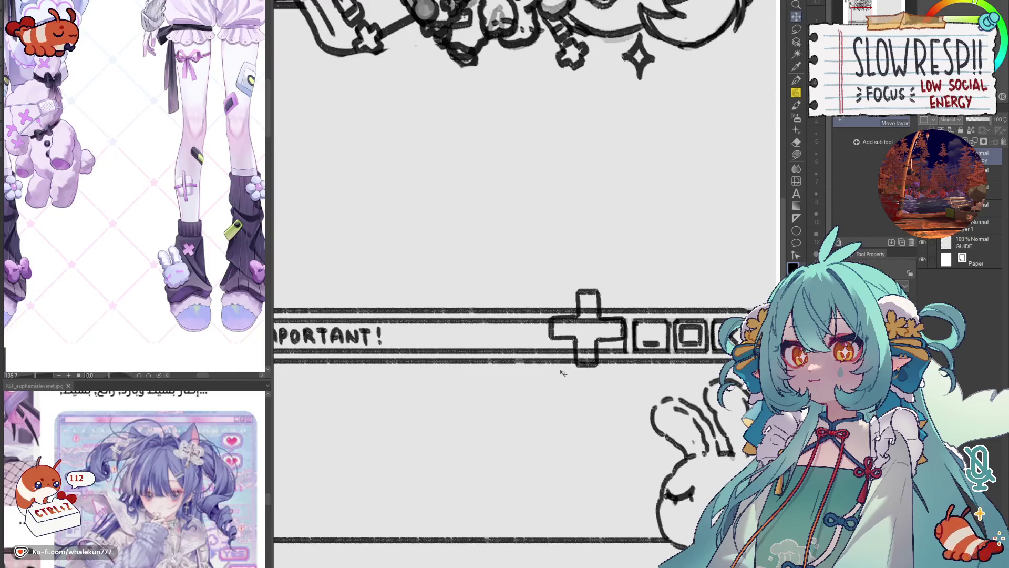
pyautogui.hotkey('ctrl', 't')
pyautogui.moveTo(657, 389); pyautogui.dragTo(690, 352)
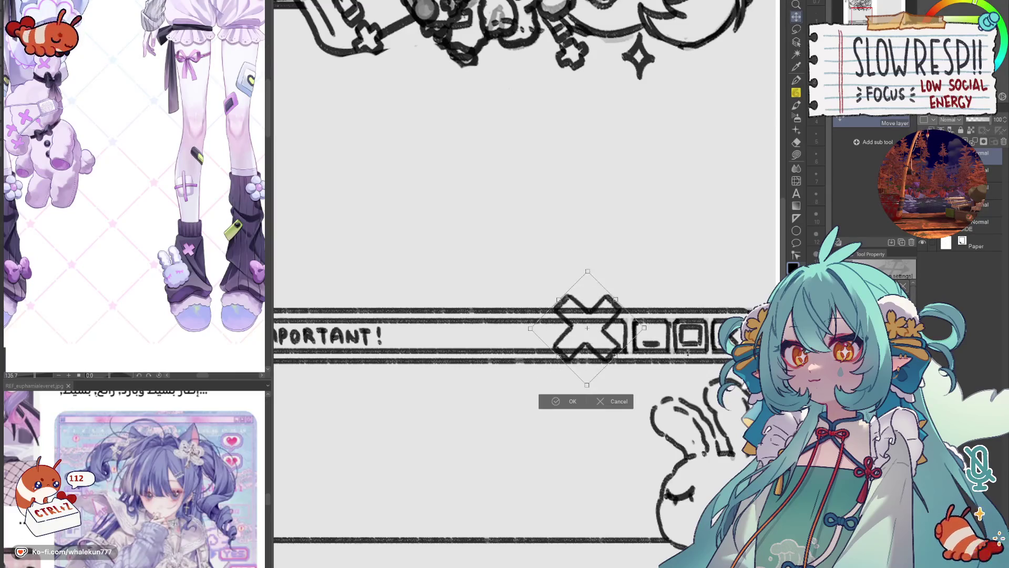
pyautogui.press('Return')
pyautogui.moveTo(624, 375); pyautogui.dragTo(617, 382)
pyautogui.press('p')
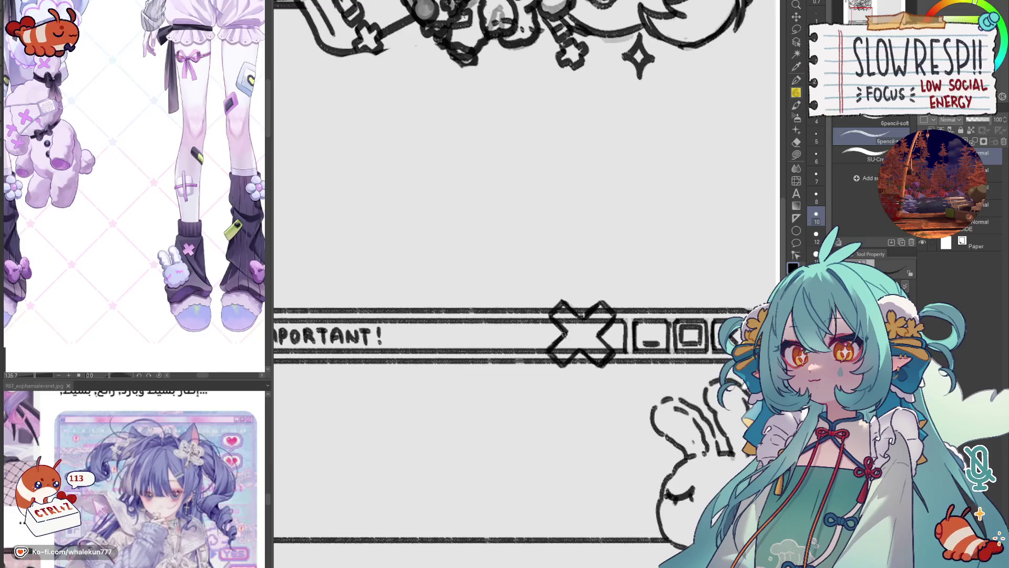
# - Slide the X left along the title bar and paste a copy beside it
pyautogui.press('k')
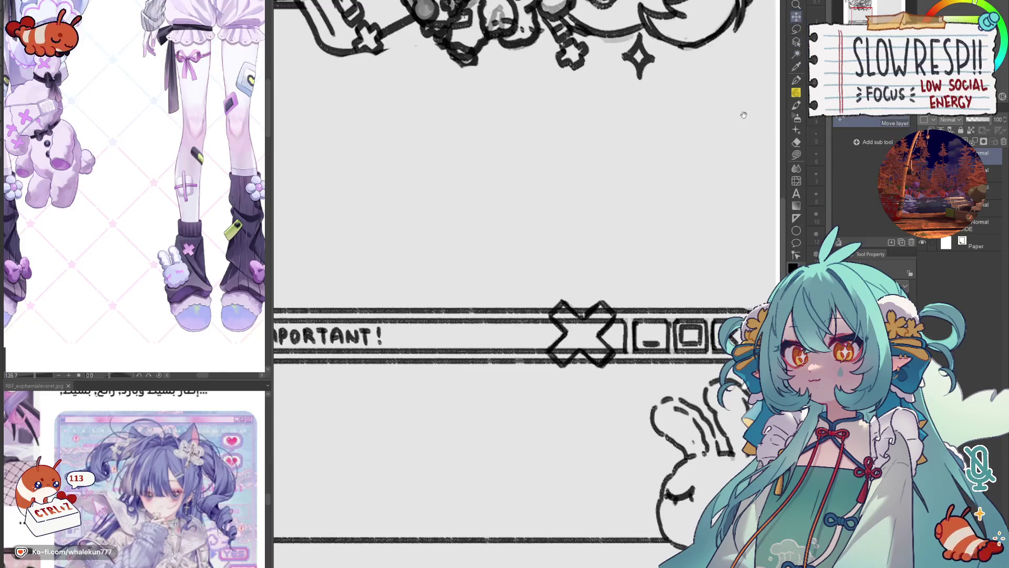
pyautogui.scroll(-3, 688, 238)
pyautogui.moveTo(646, 273)
pyautogui.mouseDown()
pyautogui.moveTo(622, 275)
pyautogui.moveTo(675, 293)
pyautogui.mouseUp()
pyautogui.press('Return')
pyautogui.hotkey('ctrl', 'c')
pyautogui.hotkey('ctrl', 'v')
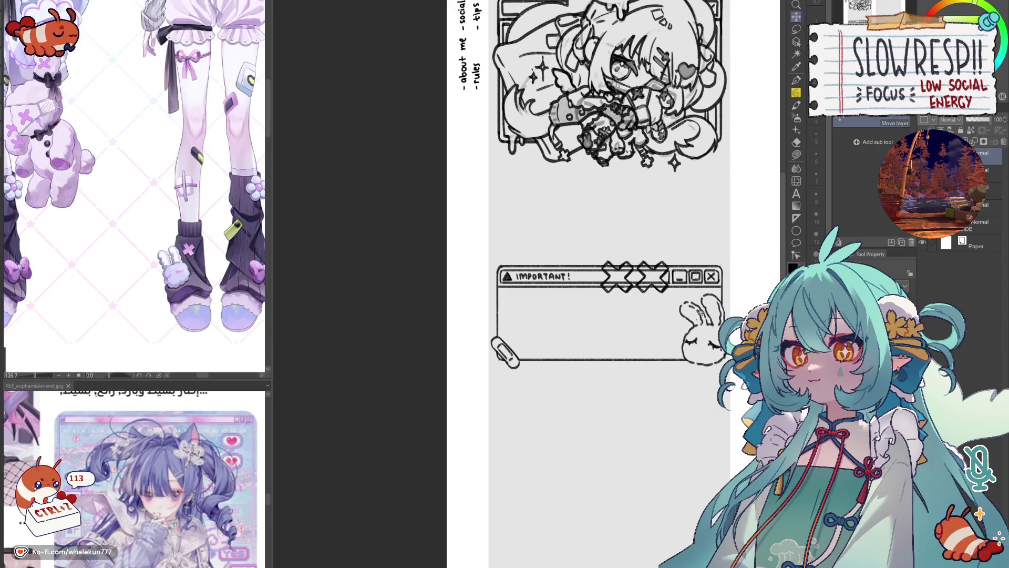
# - Shift both X shapes slightly left, trying and undoing an erase of the left X's inner lines
pyautogui.moveTo(702, 314); pyautogui.dragTo(691, 311)
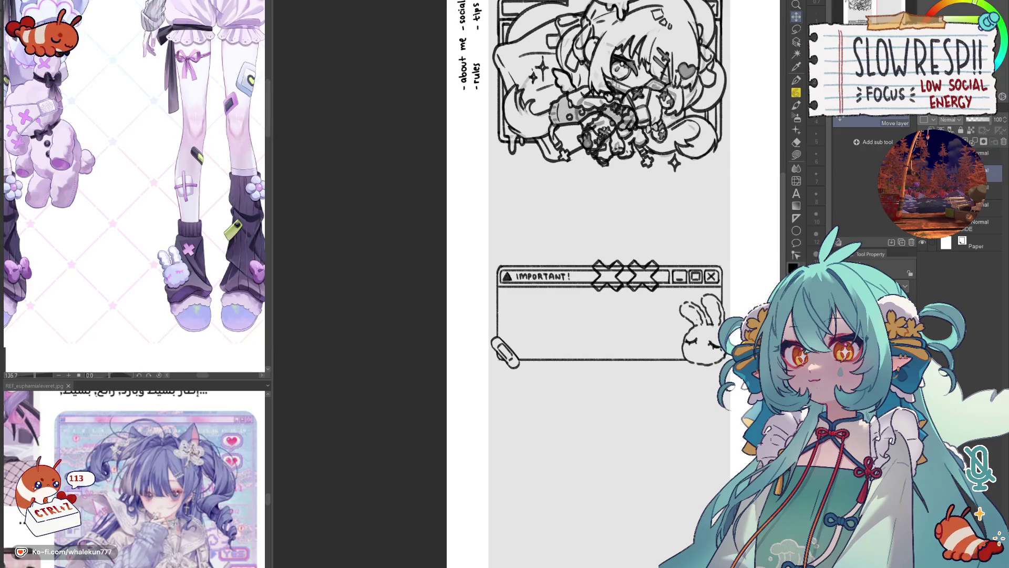
pyautogui.scroll(3, 625, 277)
pyautogui.press('e')
pyautogui.moveTo(585, 271)
pyautogui.mouseDown()
pyautogui.moveTo(604, 286)
pyautogui.moveTo(573, 295)
pyautogui.moveTo(609, 263)
pyautogui.moveTo(601, 281)
pyautogui.moveTo(610, 300)
pyautogui.moveTo(657, 258)
pyautogui.moveTo(654, 291)
pyautogui.moveTo(692, 250)
pyautogui.moveTo(678, 295)
pyautogui.moveTo(687, 289)
pyautogui.mouseUp()
pyautogui.hotkey('ctrl', 'z')
# - Move the IMPORTANT! window up, then settle it lower with Down-arrow nudges
pyautogui.hotkey('ctrl', '-')
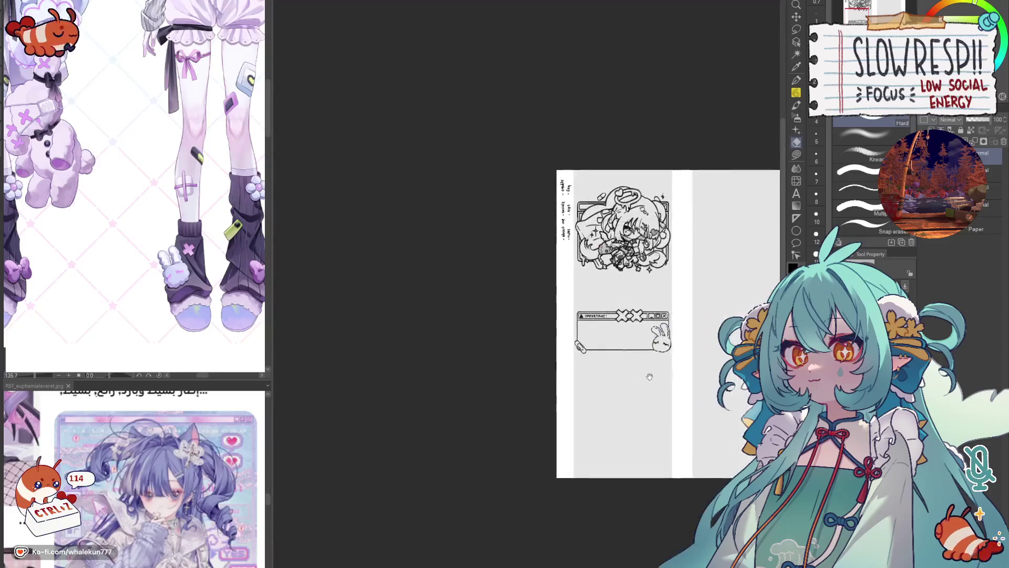
pyautogui.press('k')
pyautogui.moveTo(590, 356); pyautogui.dragTo(590, 338)
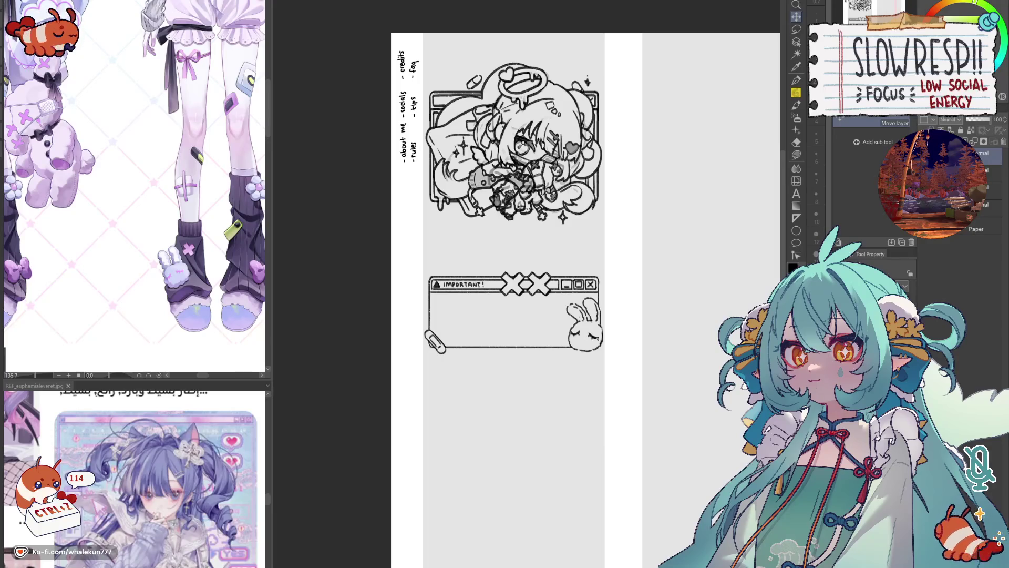
pyautogui.scroll(-3, 606, 295)
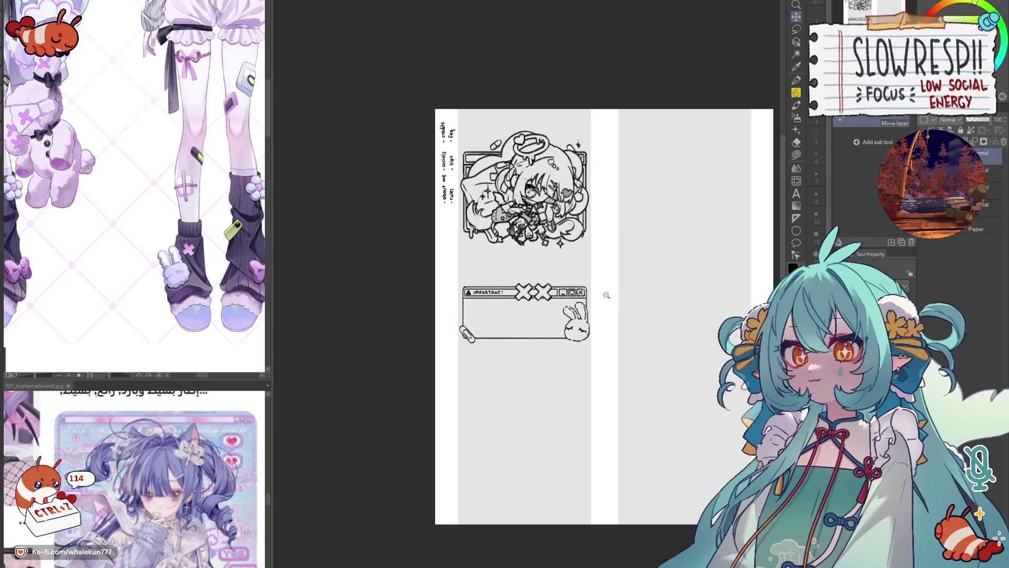
pyautogui.scroll(1, 607, 294)
pyautogui.moveTo(586, 340); pyautogui.dragTo(586, 344)
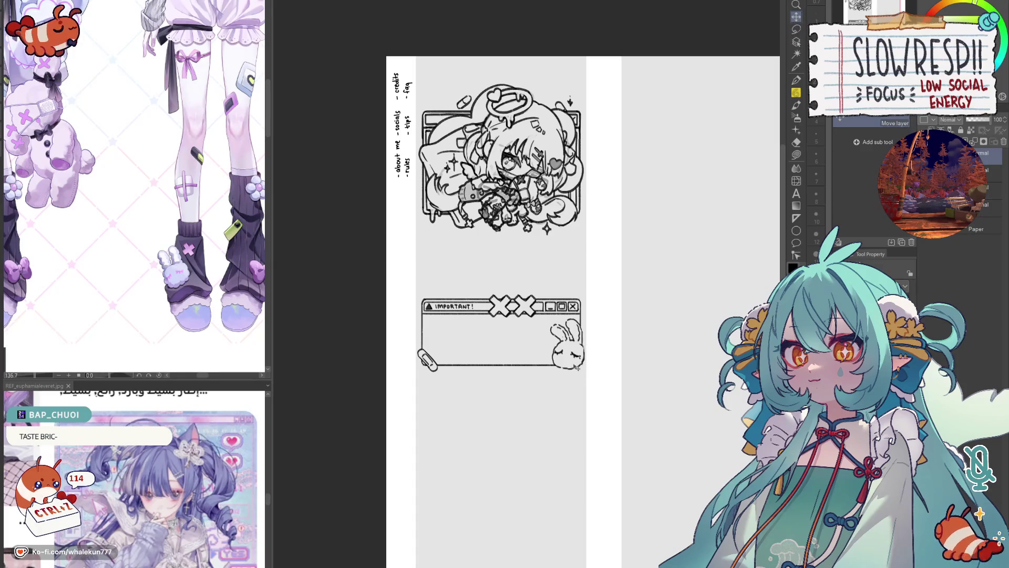
pyautogui.hotkey('ctrl', 'z')
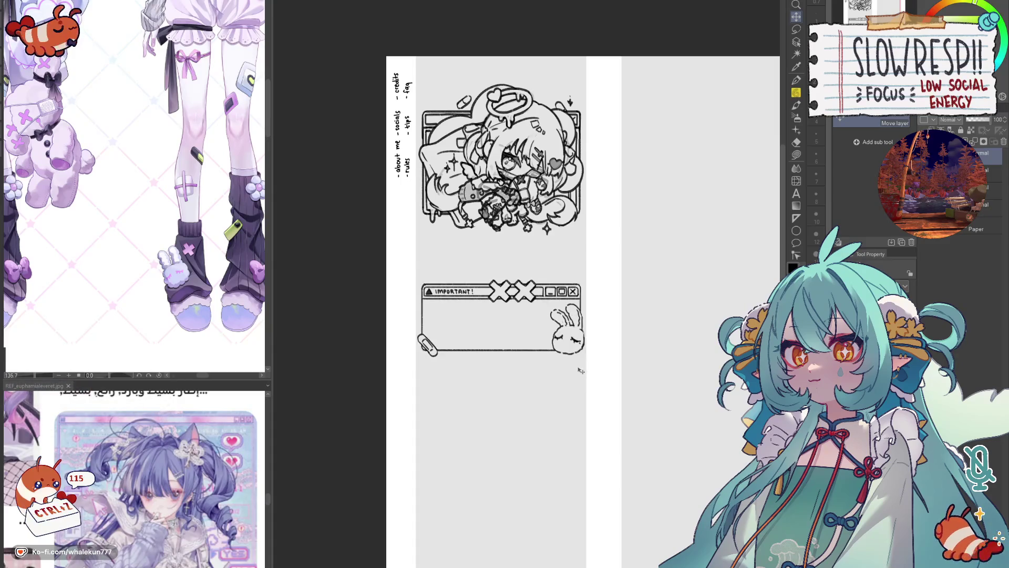
pyautogui.press('Down')
pyautogui.press('Down')
pyautogui.press('Down')
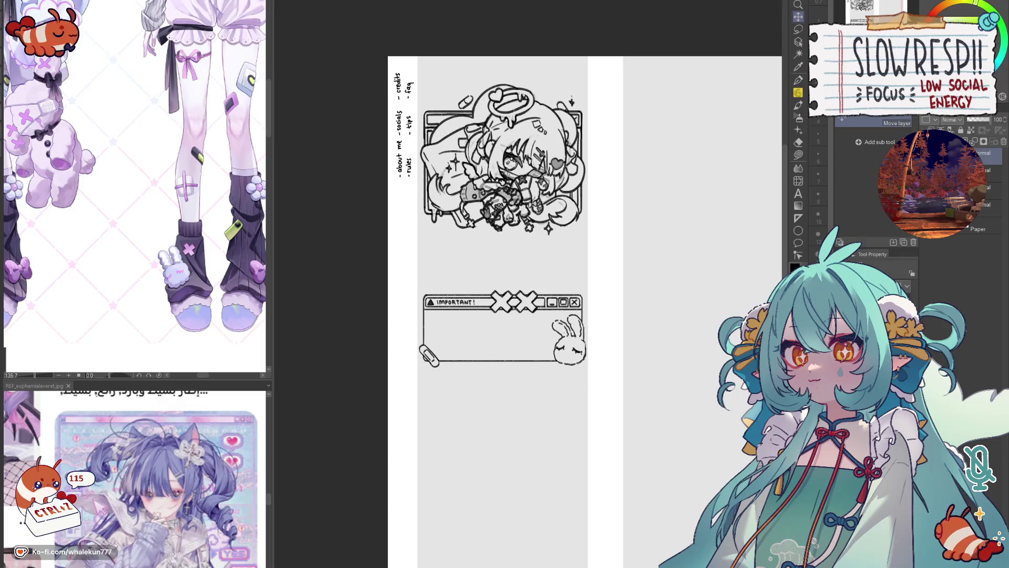
pyautogui.press('p')
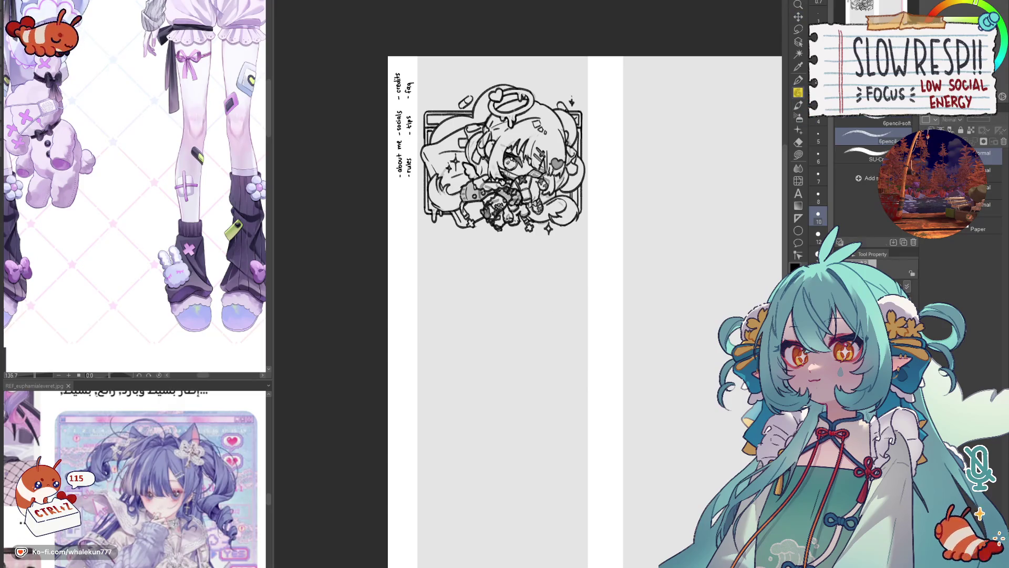
# - Zoom in on the header's lower edge with the ruler tools ready
pyautogui.scroll(1, 585, 312)
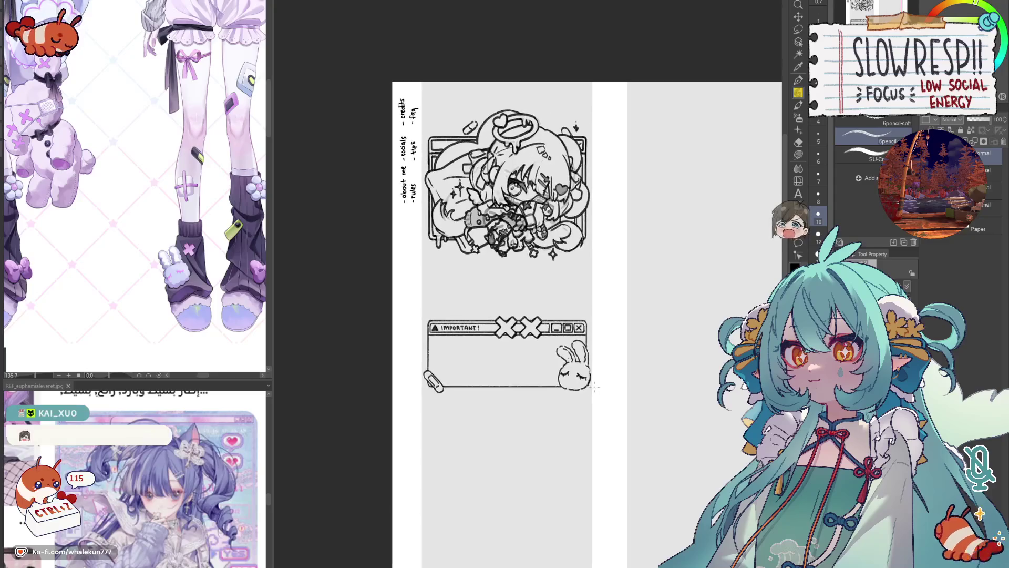
pyautogui.scroll(2, 418, 207)
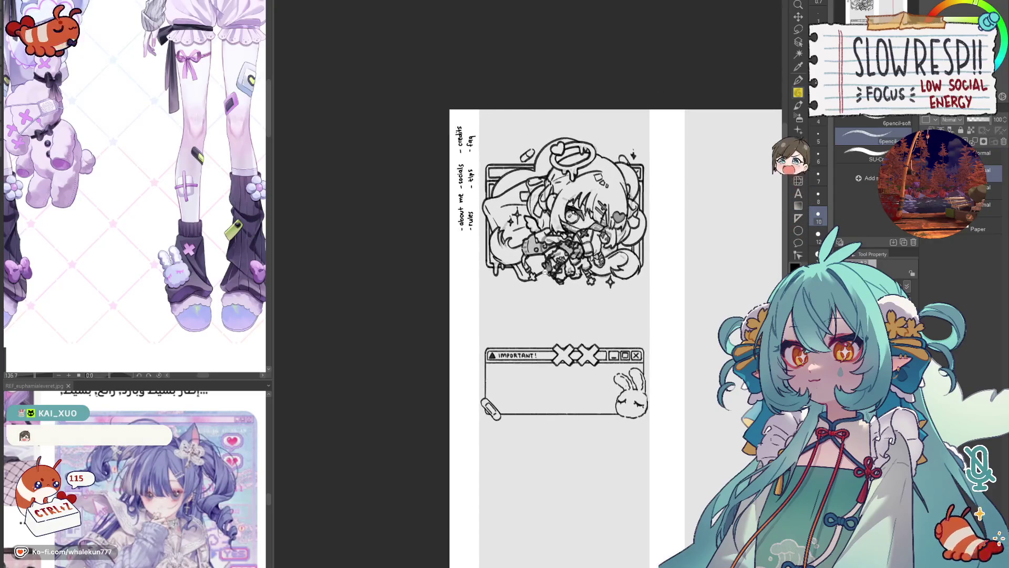
pyautogui.press('u')
pyautogui.moveTo(526, 284); pyautogui.dragTo(473, 297)
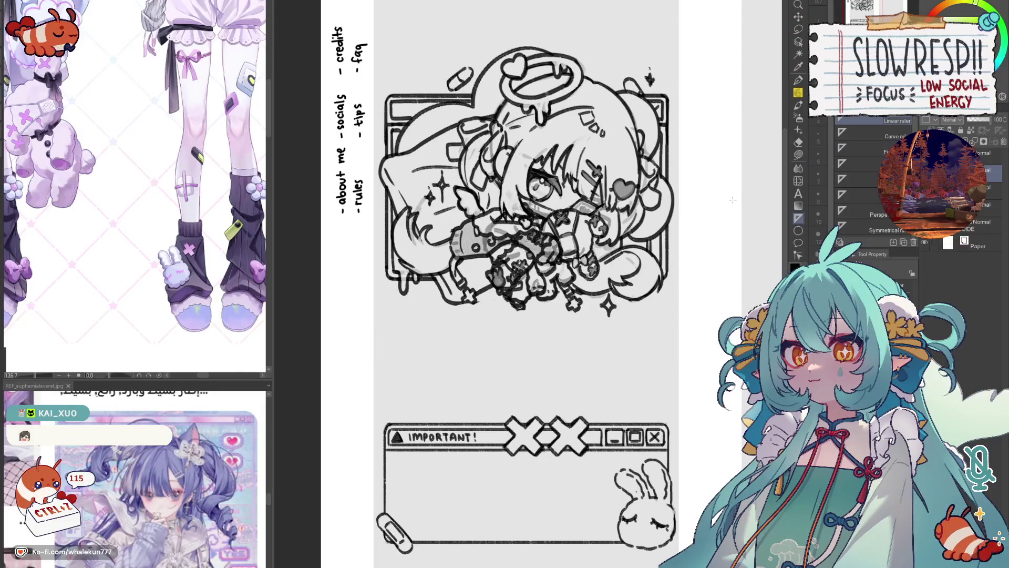
# - Pencil a ruler-guided horizontal line across the header frame's bottom, then lower it slightly
pyautogui.moveTo(389, 279); pyautogui.dragTo(549, 280)
pyautogui.press('p')
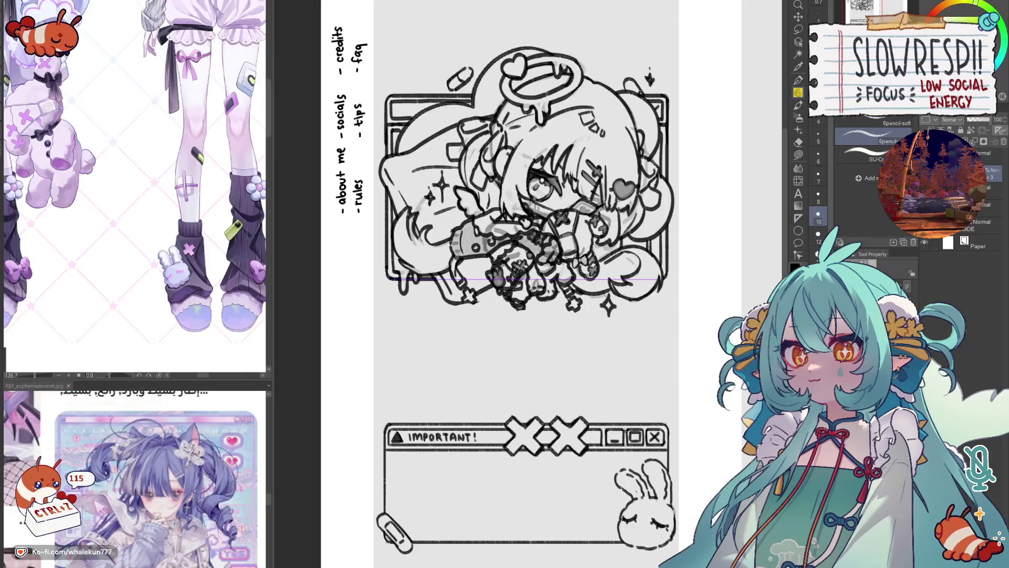
pyautogui.moveTo(392, 280); pyautogui.dragTo(662, 279)
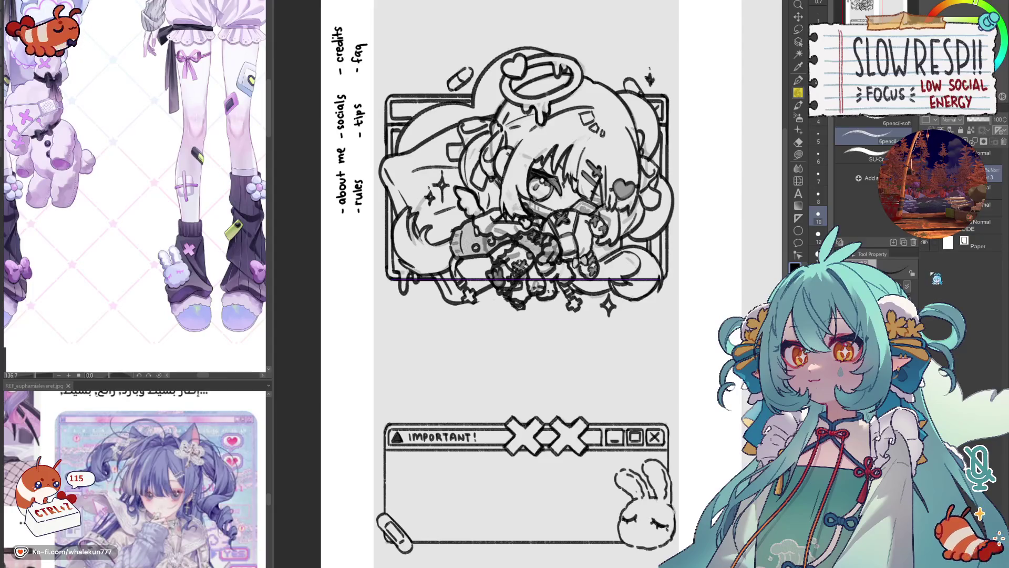
pyautogui.press('k')
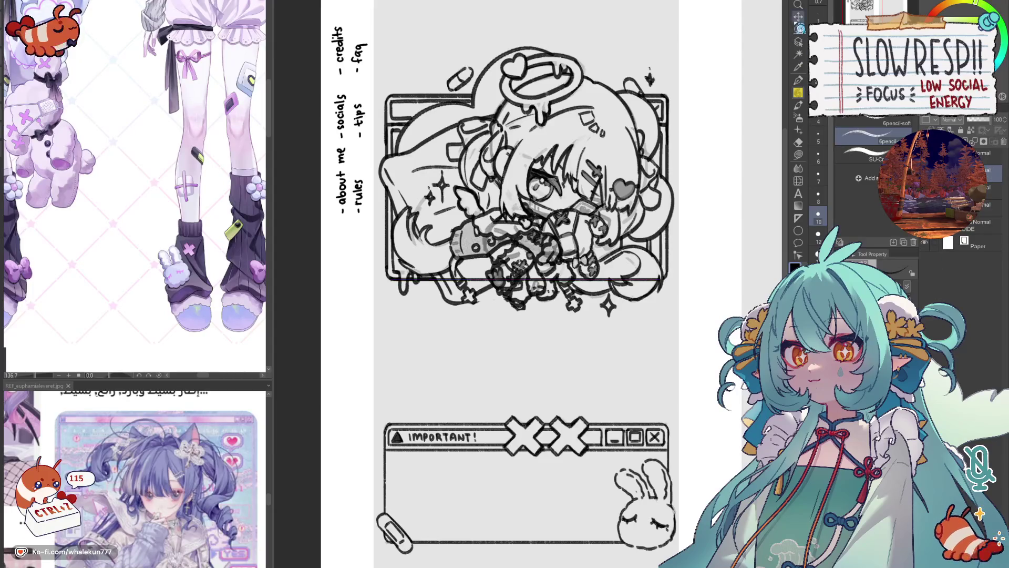
pyautogui.moveTo(627, 317); pyautogui.dragTo(635, 339)
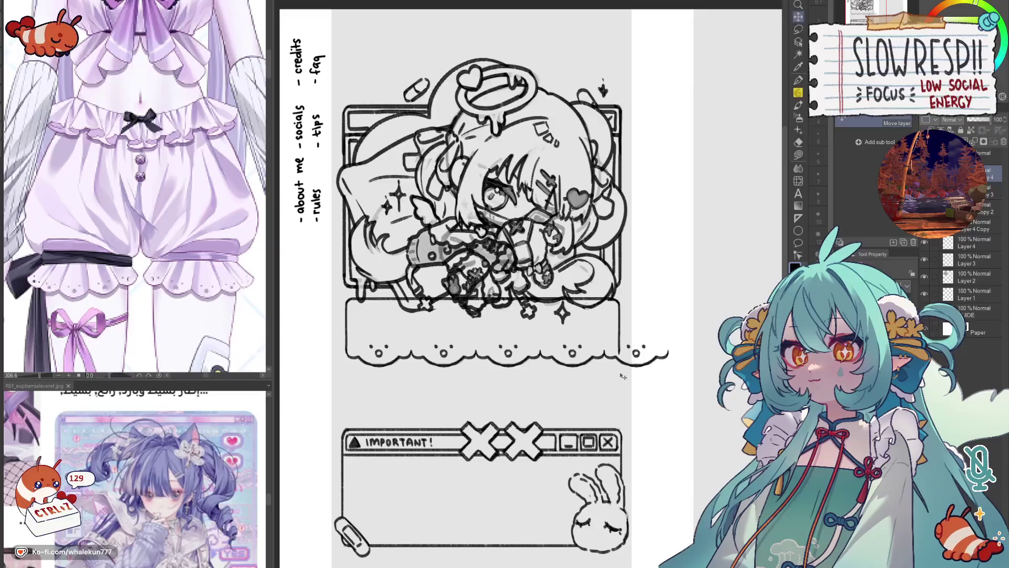
# - Merge the line layer down and squeeze the scalloped border to the header's width
pyautogui.hotkey('ctrl', 'e')
pyautogui.hotkey('ctrl', 't')
pyautogui.moveTo(669, 355); pyautogui.dragTo(620, 360)
pyautogui.click(466, 381)
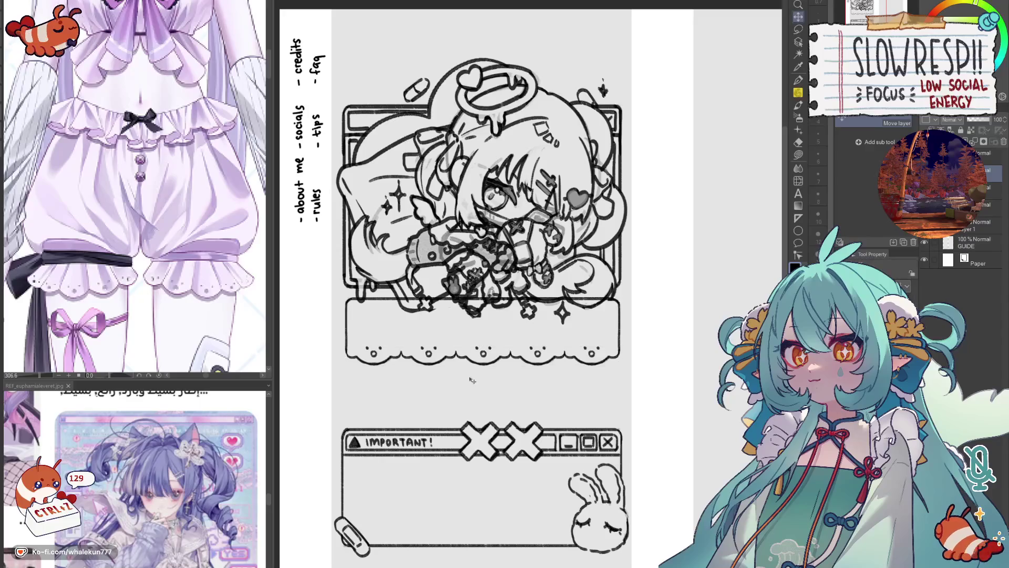
# - Darken the cusps between the scallops with the soft pencil
pyautogui.scroll(2, 411, 350)
pyautogui.click(800, 97)
pyautogui.scroll(2, 393, 351)
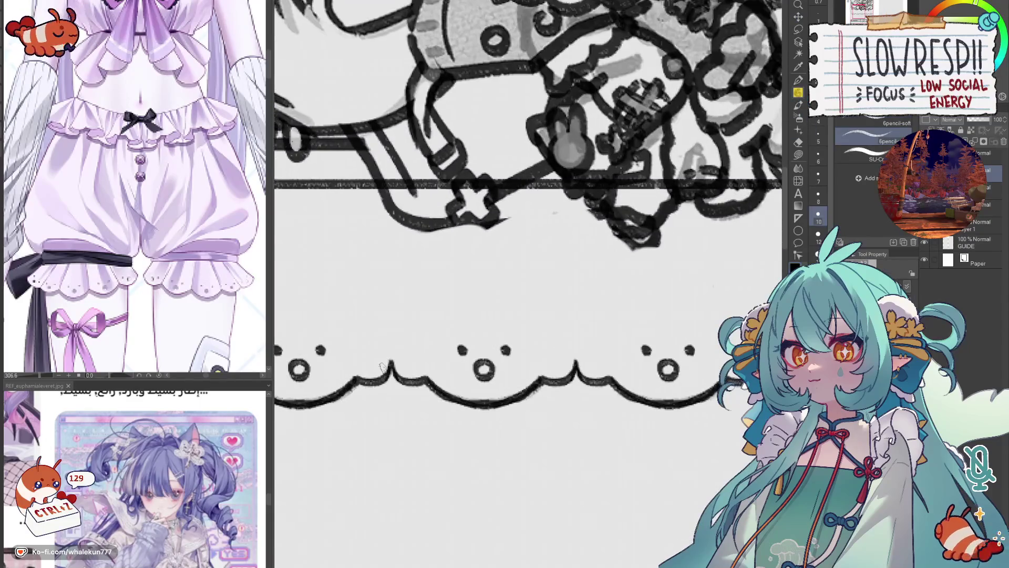
pyautogui.moveTo(388, 368); pyautogui.dragTo(397, 375)
pyautogui.moveTo(572, 368)
pyautogui.mouseDown()
pyautogui.moveTo(580, 364)
pyautogui.moveTo(457, 363)
pyautogui.mouseUp()
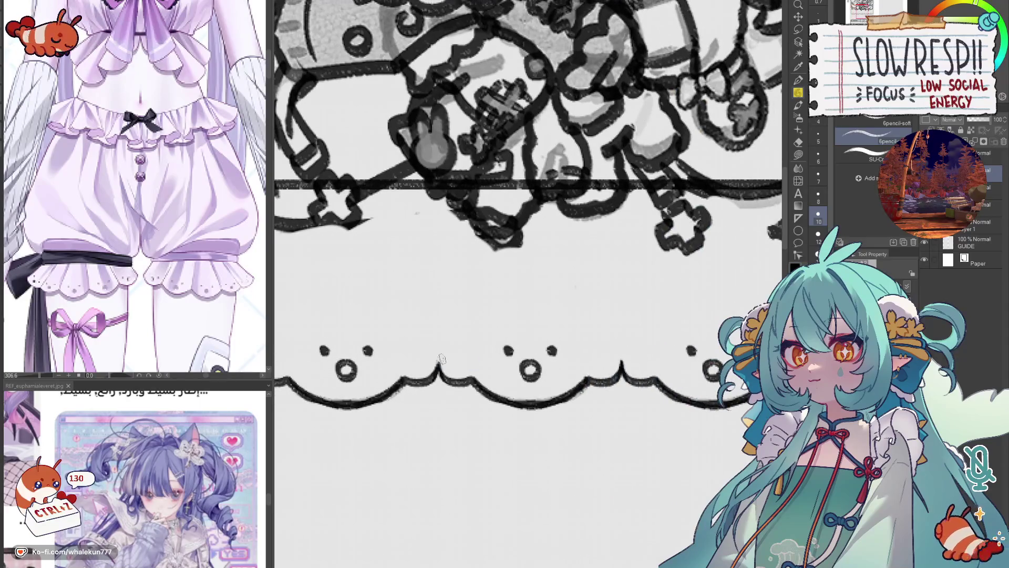
pyautogui.moveTo(632, 355); pyautogui.dragTo(486, 338)
pyautogui.moveTo(662, 337); pyautogui.dragTo(621, 361)
# - Recentre the view on the drawing and delete the unused Layer 1
pyautogui.scroll(-5, 637, 351)
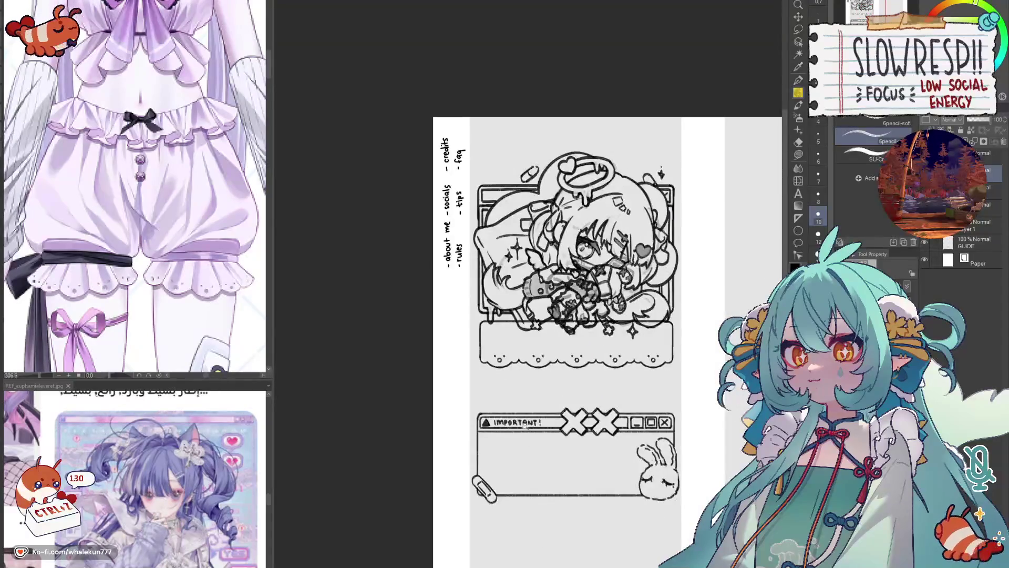
pyautogui.scroll(2, 541, 398)
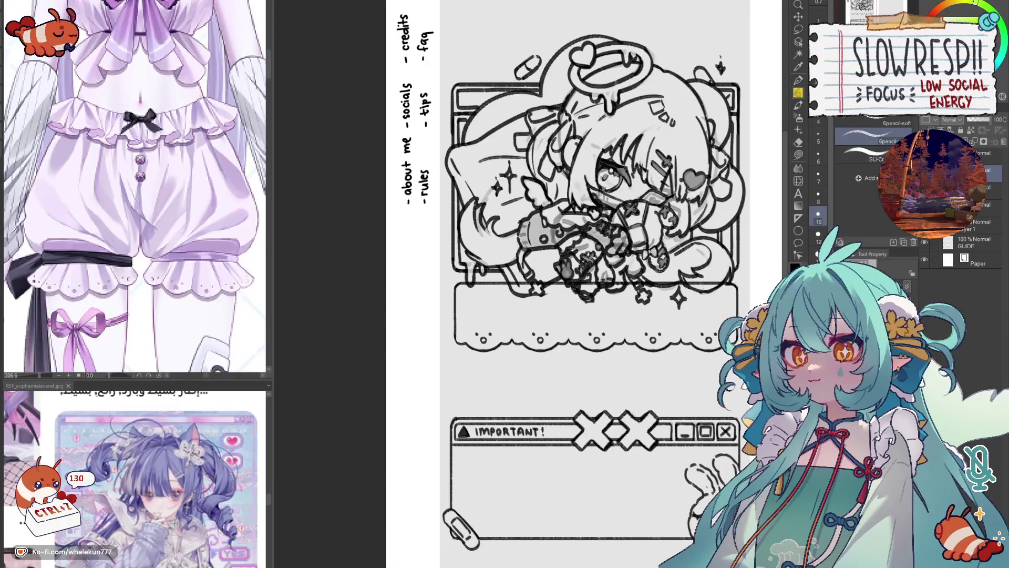
pyautogui.moveTo(660, 192); pyautogui.dragTo(585, 215)
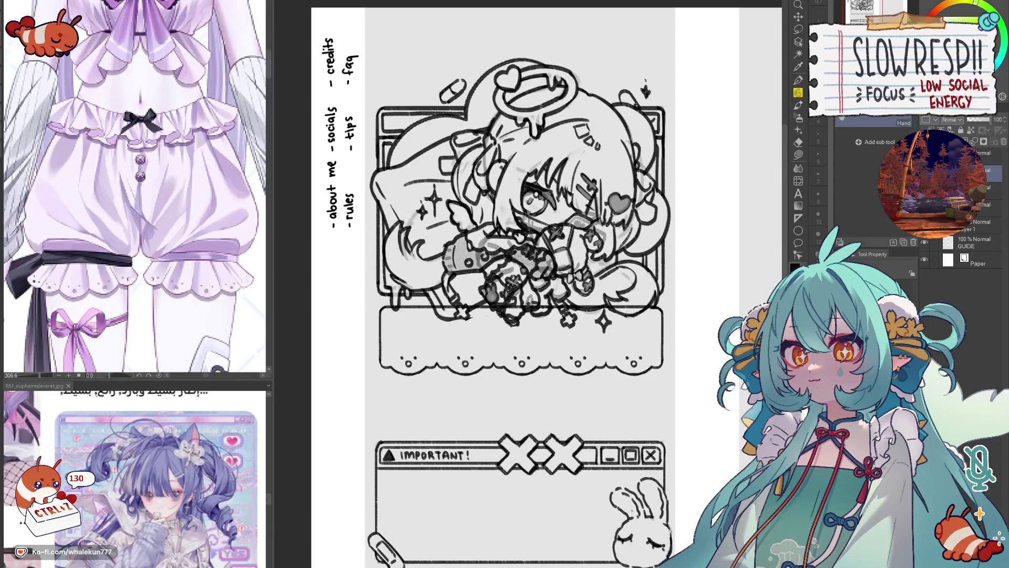
pyautogui.hotkey('ctrl', 'e')
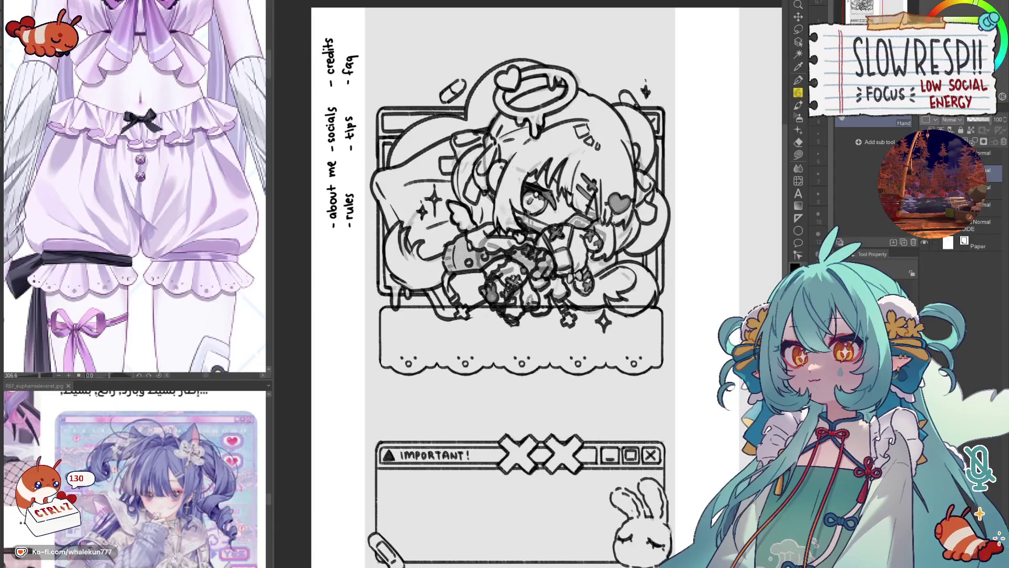
# - Erase the stray stroke above the angel header's frame, switching between eraser and pencil
pyautogui.moveTo(567, 261); pyautogui.dragTo(568, 372)
pyautogui.press('e')
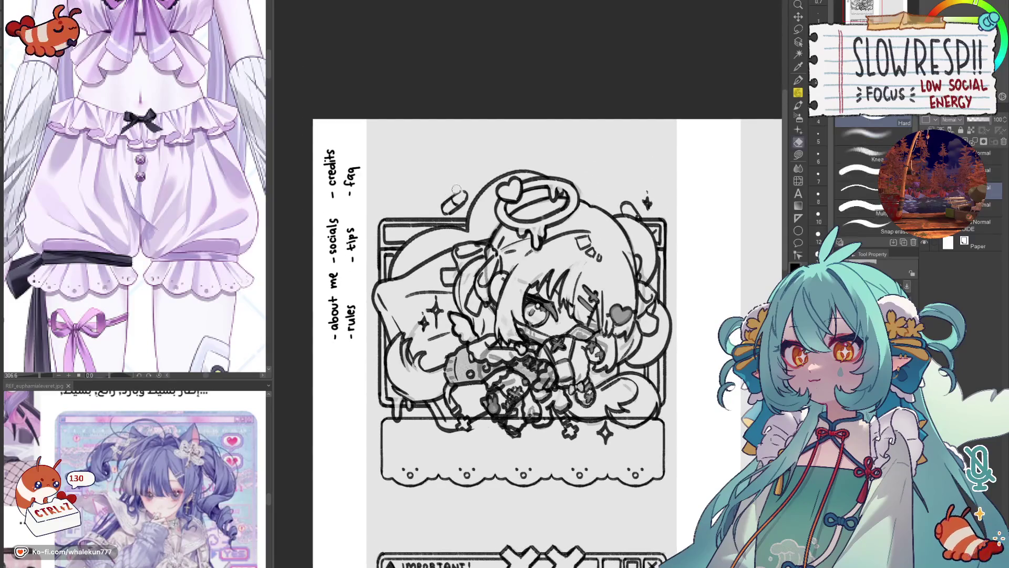
pyautogui.moveTo(445, 209); pyautogui.dragTo(462, 187)
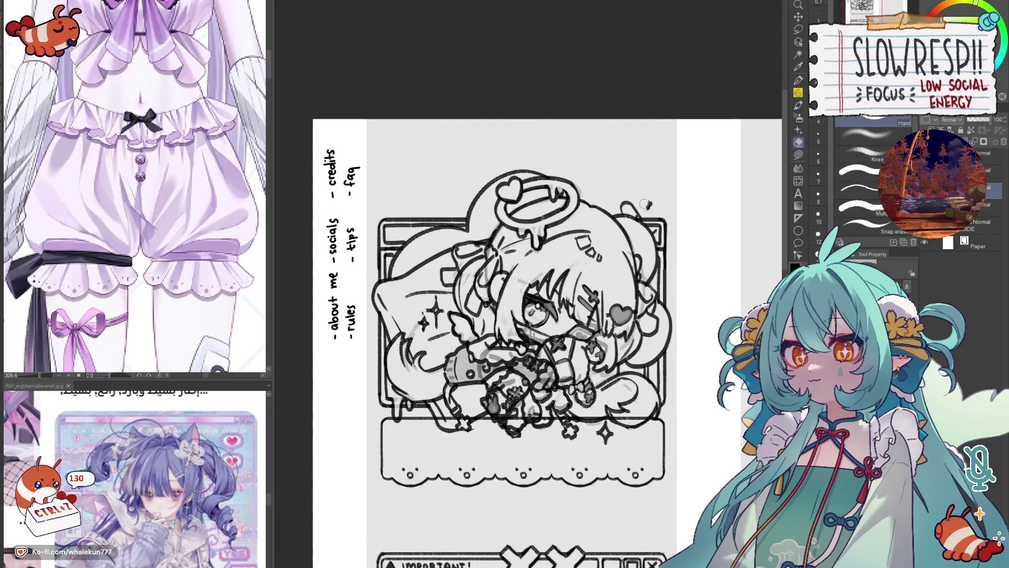
pyautogui.moveTo(657, 174); pyautogui.dragTo(650, 124)
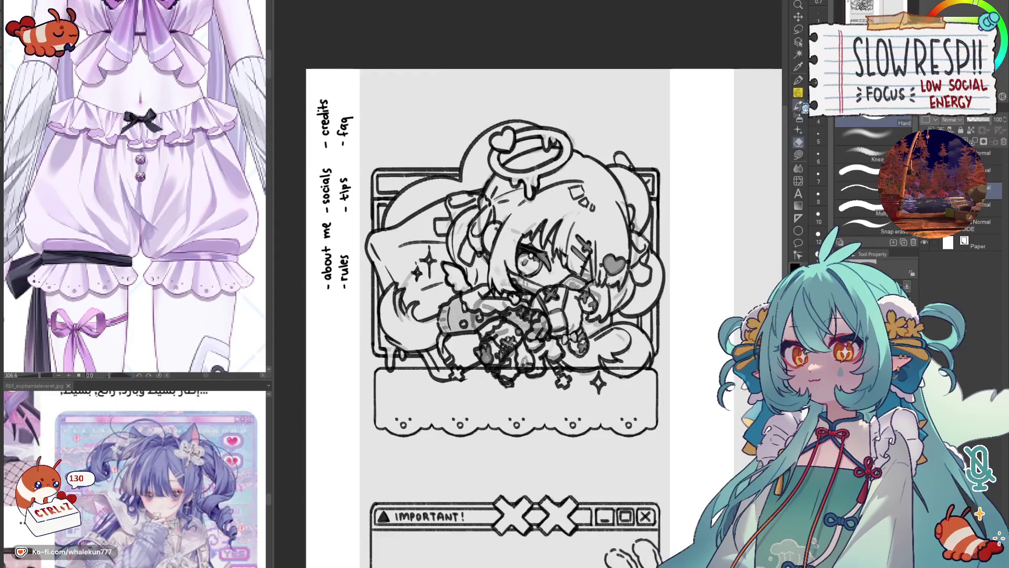
pyautogui.press('p')
pyautogui.moveTo(404, 366)
pyautogui.mouseDown()
pyautogui.moveTo(421, 350)
pyautogui.moveTo(644, 353)
pyautogui.moveTo(632, 349)
pyautogui.mouseUp()
pyautogui.press('e')
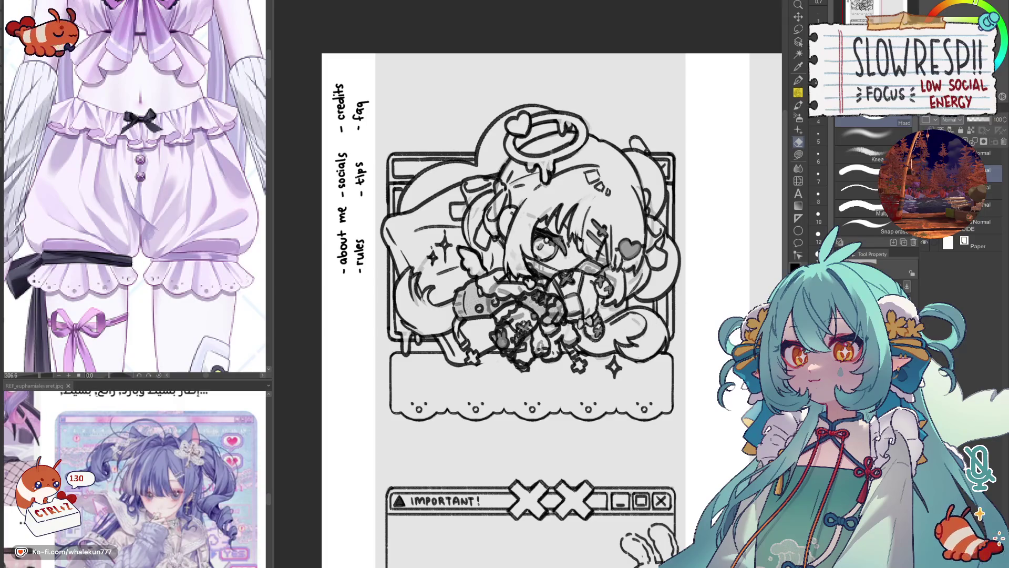
pyautogui.scroll(1, 473, 367)
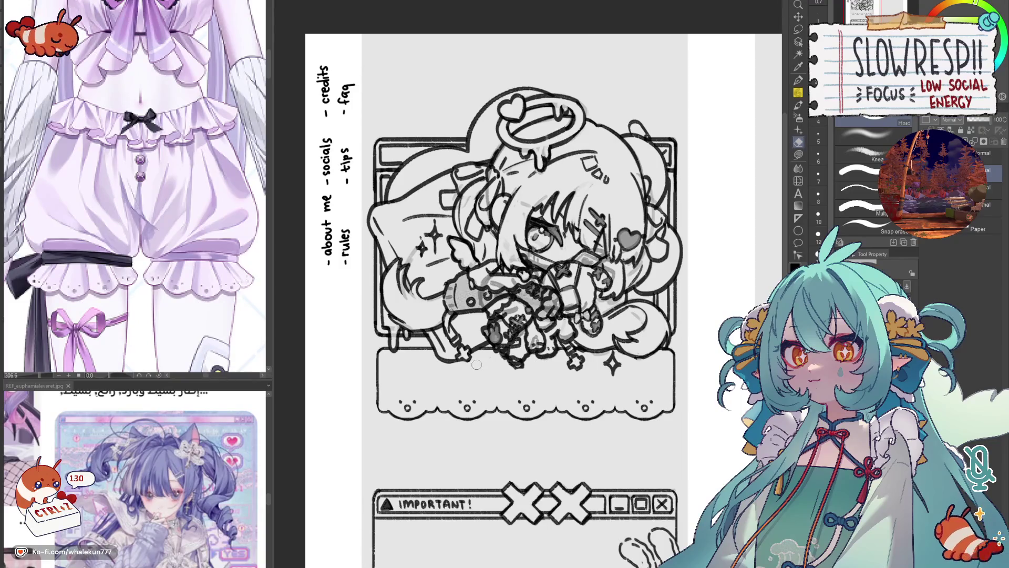
pyautogui.press('p')
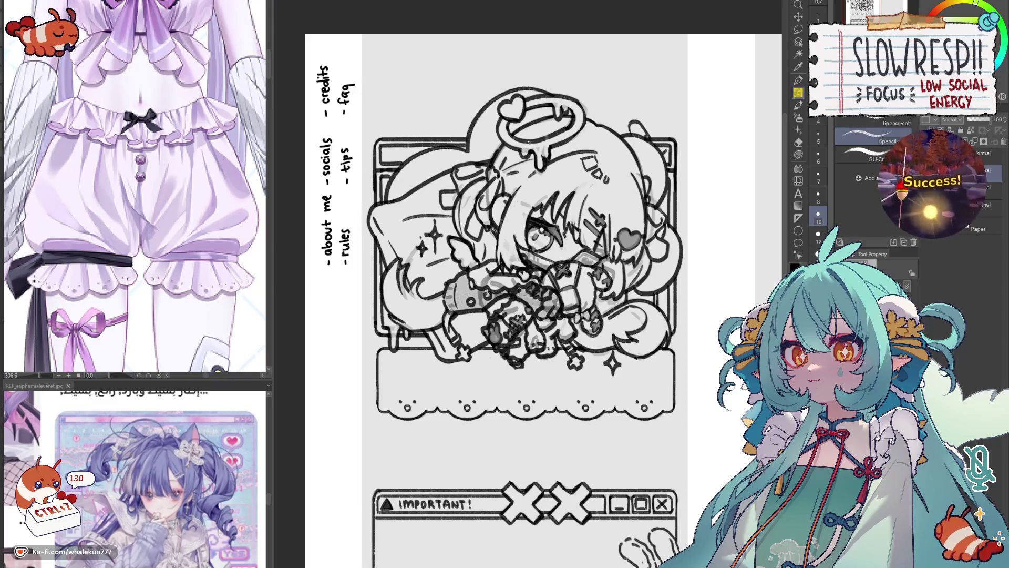
pyautogui.scroll(-2, 526, 294)
pyautogui.scroll(3, 526, 295)
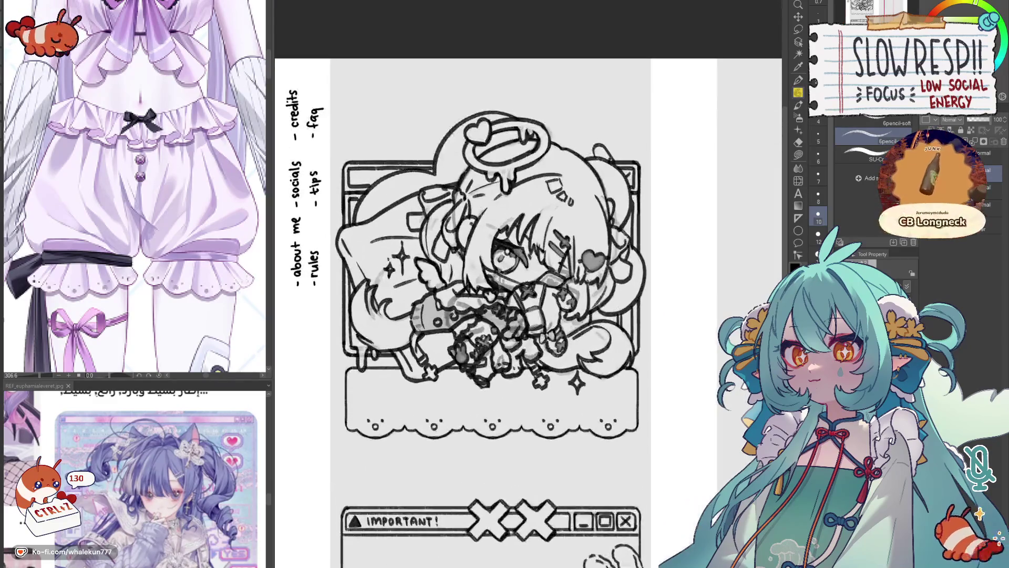
pyautogui.press('e')
pyautogui.moveTo(563, 176)
pyautogui.mouseDown()
pyautogui.moveTo(531, 178)
pyautogui.moveTo(568, 178)
pyautogui.moveTo(568, 202)
pyautogui.mouseUp()
pyautogui.press('p')
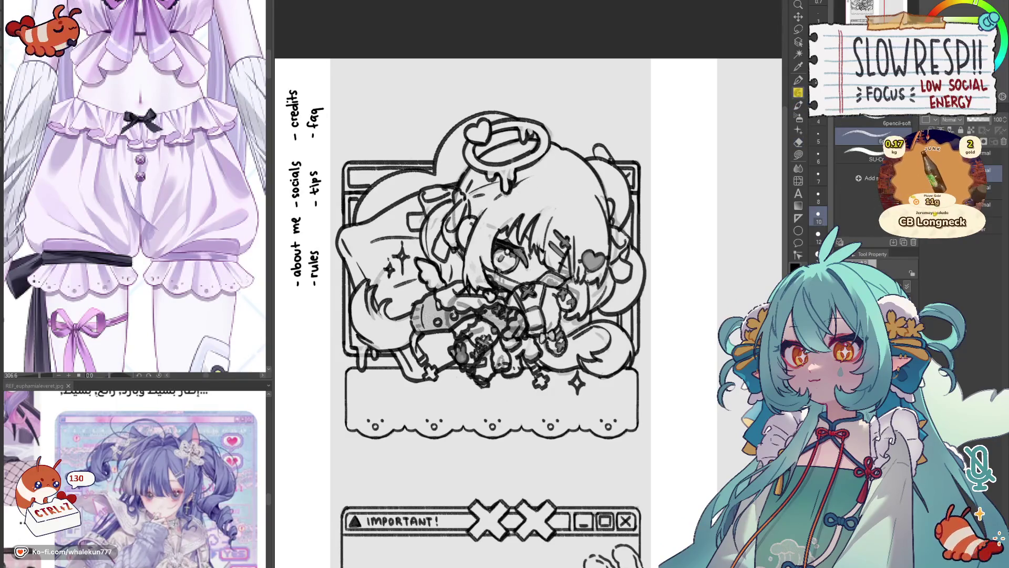
pyautogui.hotkey('ctrl', 'z')
pyautogui.hotkey('ctrl', 'z')
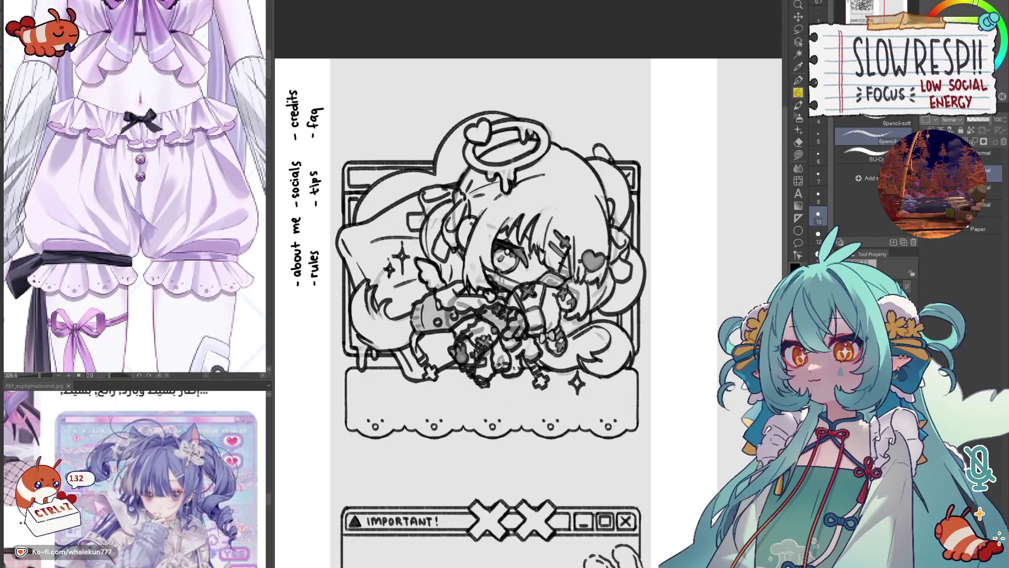
pyautogui.scroll(-3, 528, 313)
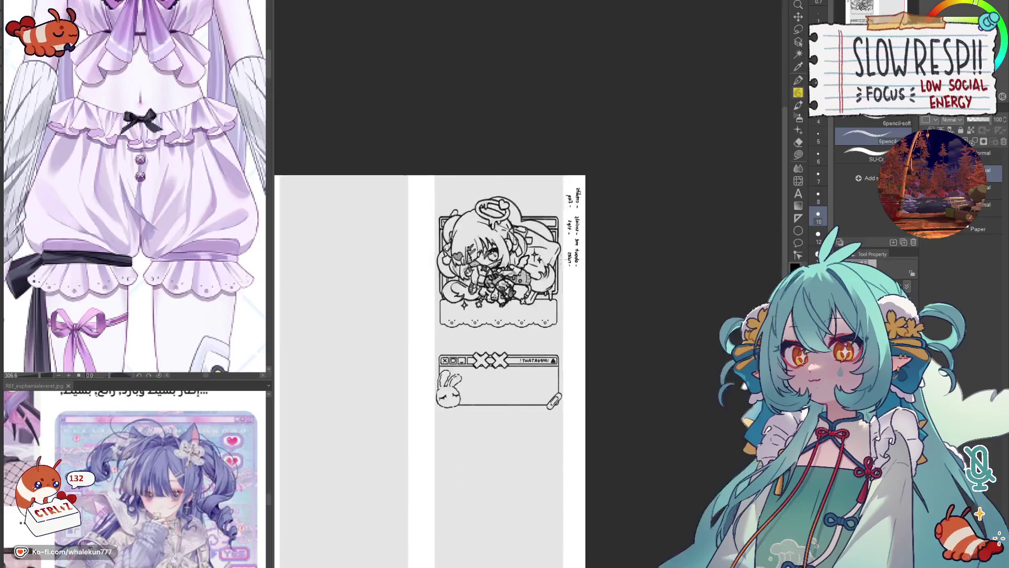
pyautogui.moveTo(528, 313); pyautogui.dragTo(723, 313)
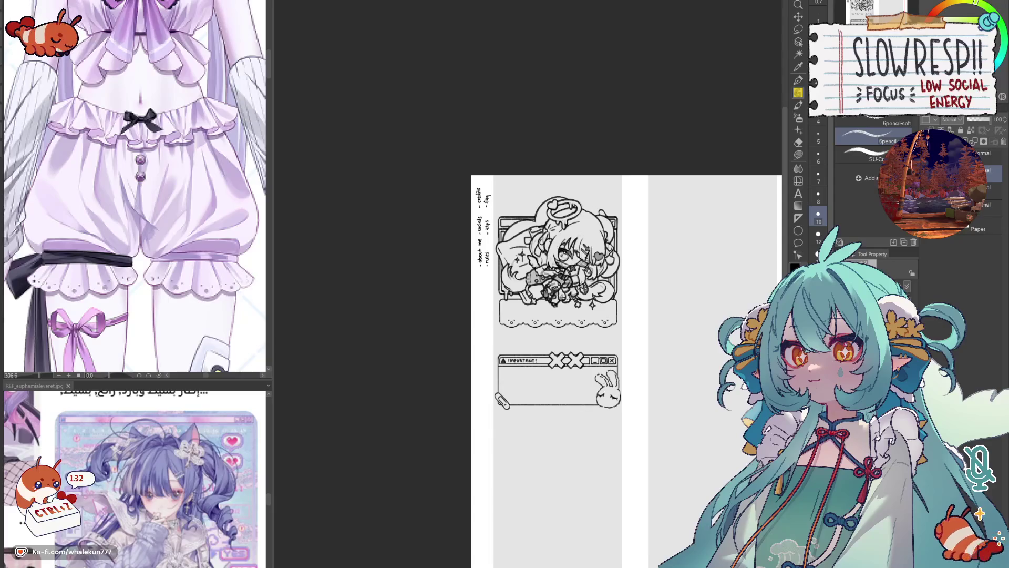
pyautogui.scroll(3, 548, 345)
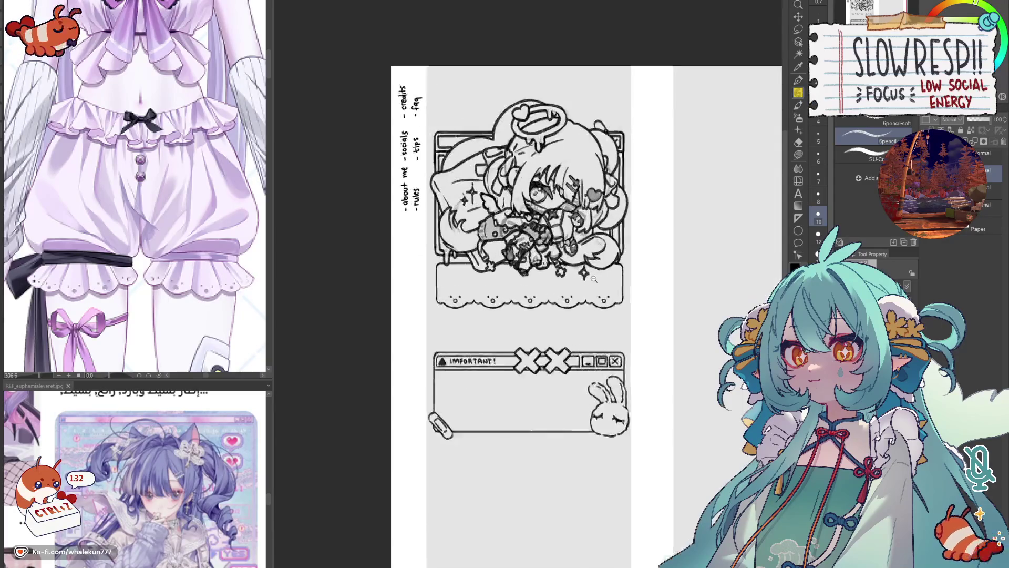
pyautogui.moveTo(660, 404); pyautogui.dragTo(648, 319)
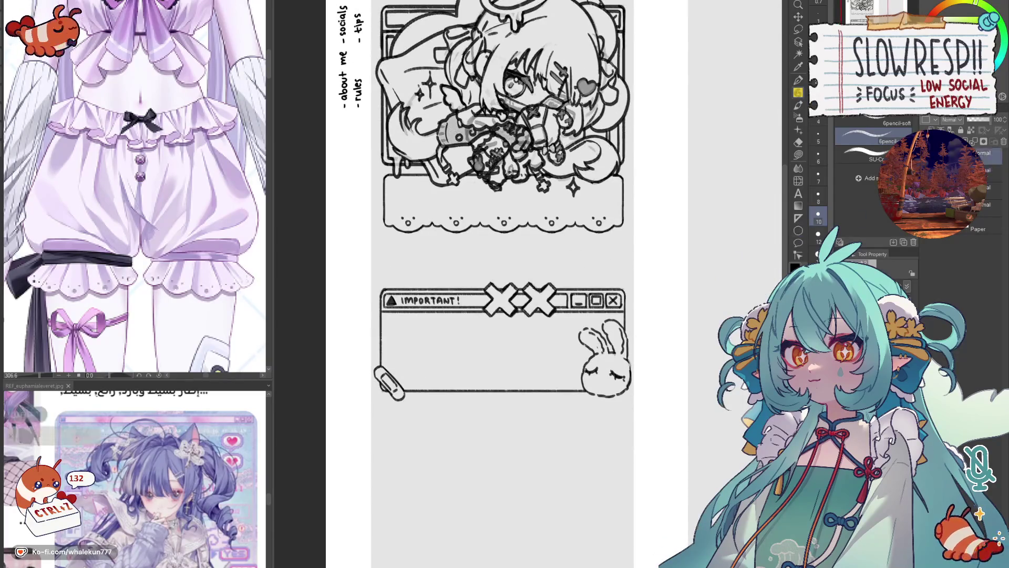
pyautogui.click(648, 318)
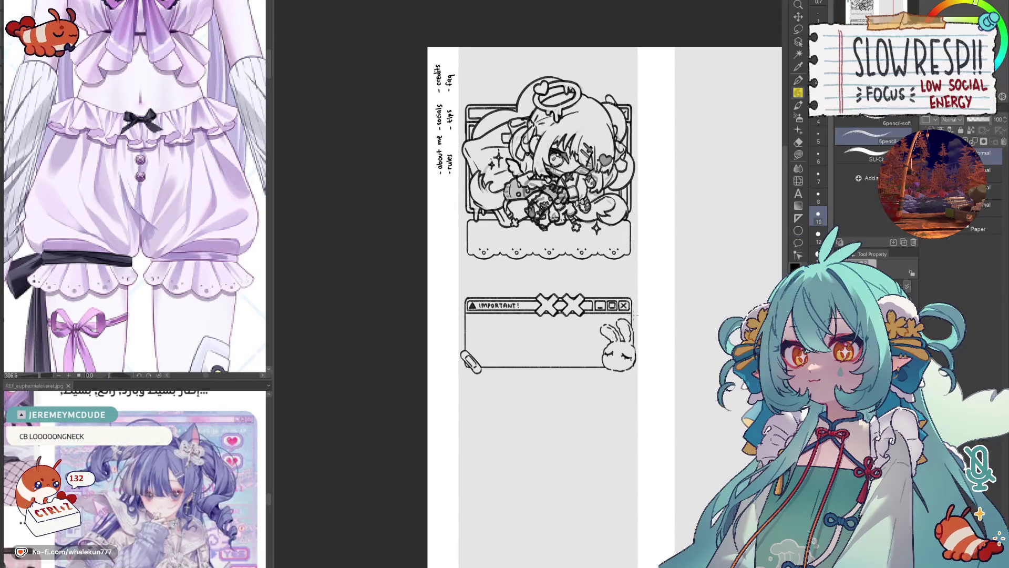
pyautogui.press('h')
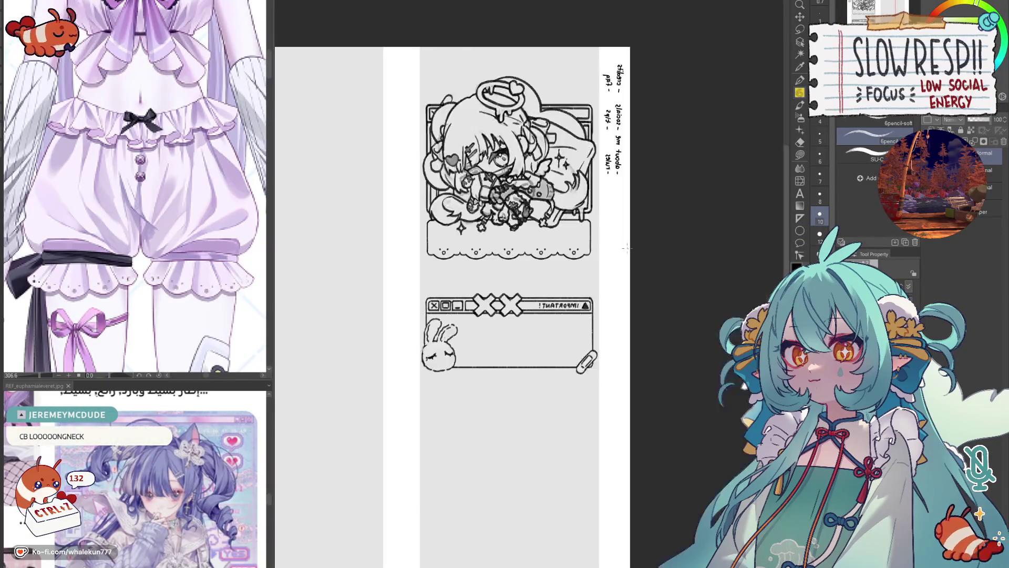
pyautogui.press('h')
pyautogui.press('k')
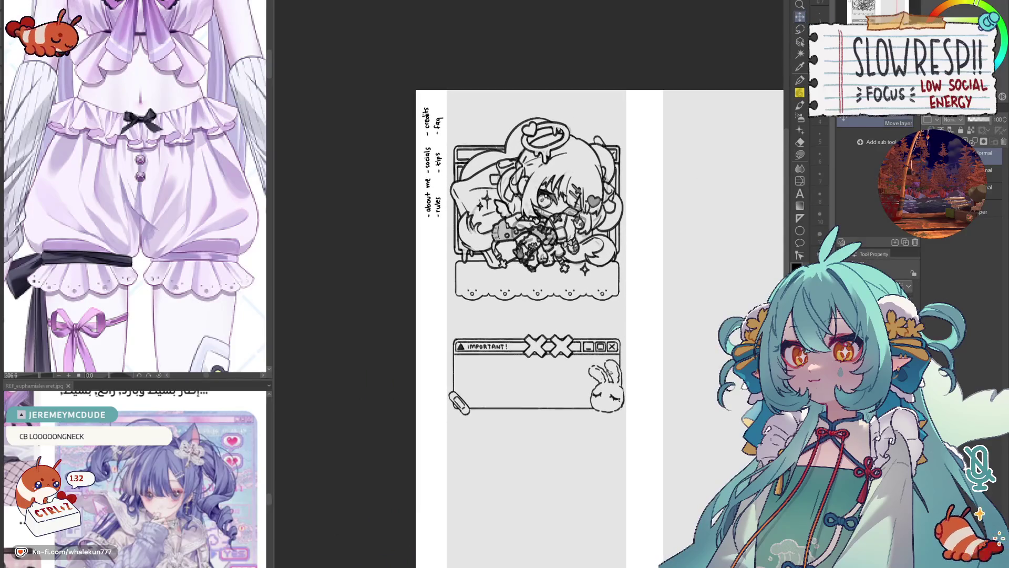
pyautogui.scroll(-5, 622, 340)
pyautogui.click(614, 337)
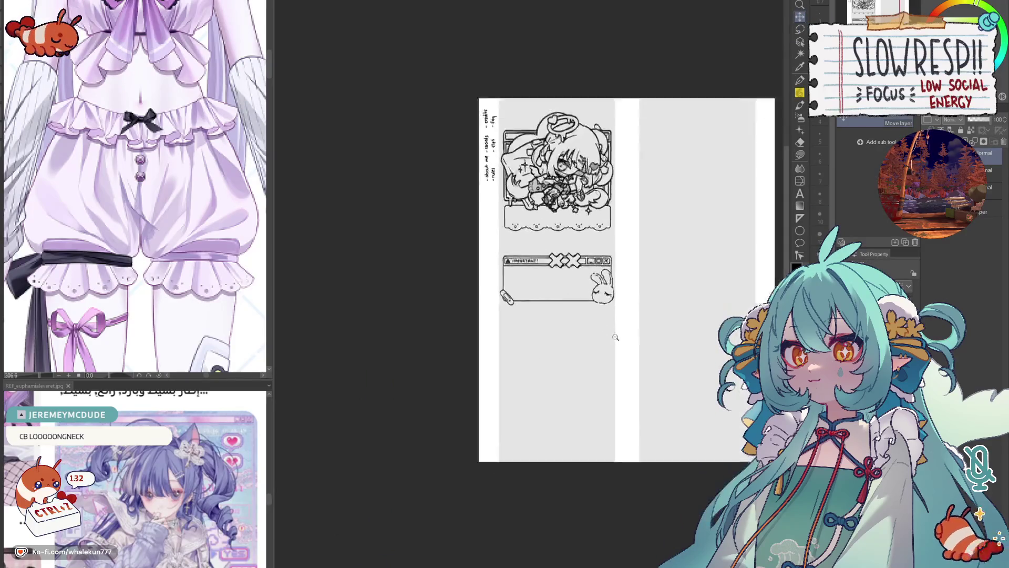
pyautogui.click(578, 148)
pyautogui.click(800, 81)
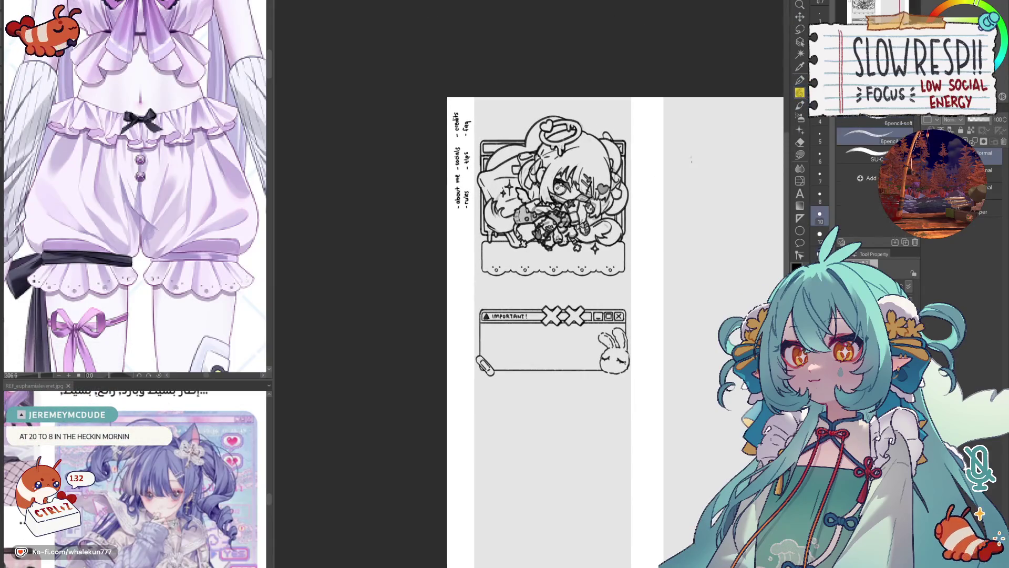
pyautogui.scroll(3, 578, 326)
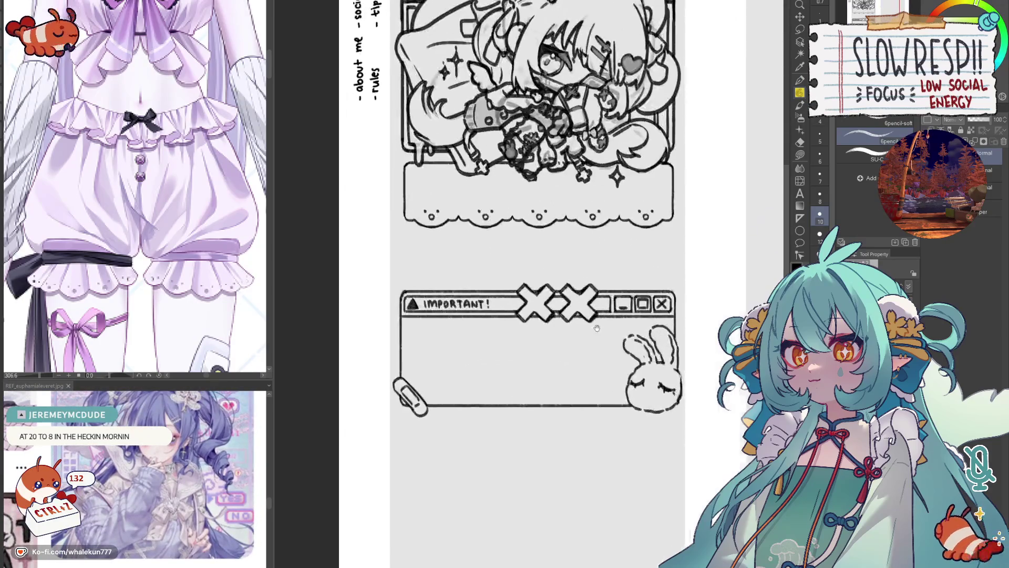
# - Undo the stray stroke and pencil a ruled line forming a button's top and right edges
pyautogui.scroll(3, 604, 320)
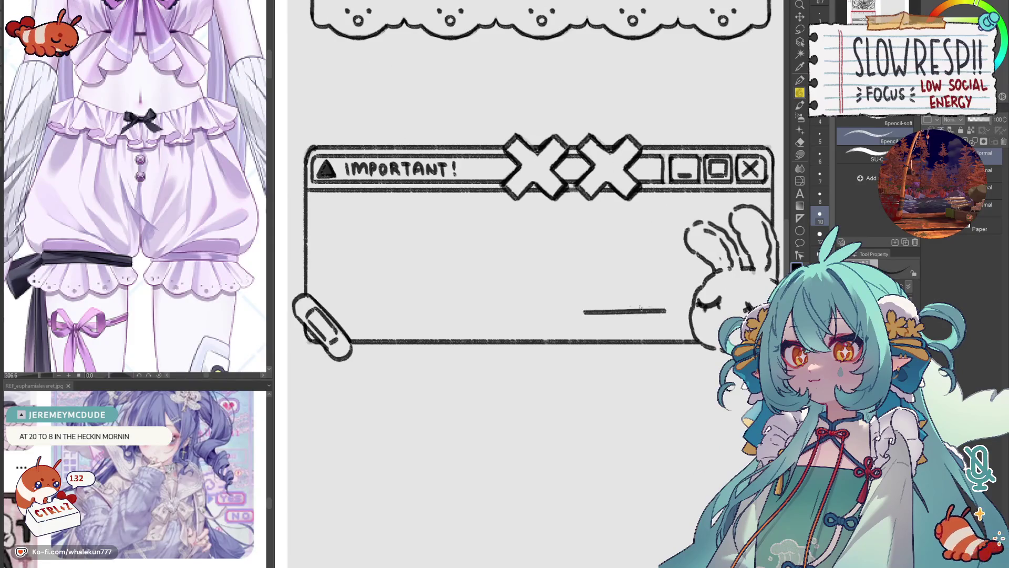
pyautogui.hotkey('ctrl', 'z')
pyautogui.moveTo(529, 316)
pyautogui.mouseDown()
pyautogui.moveTo(618, 289)
pyautogui.moveTo(480, 342)
pyautogui.mouseUp()
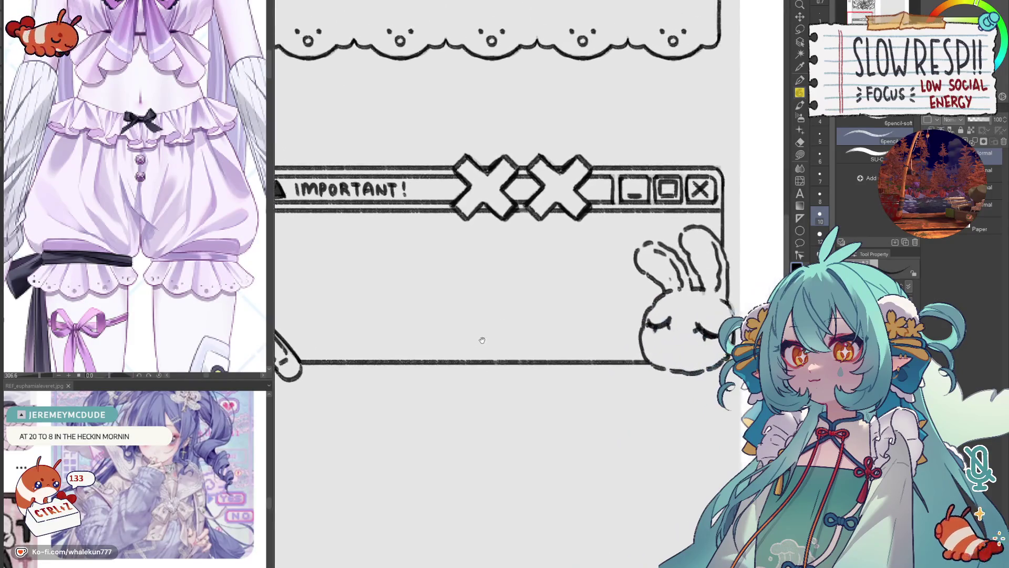
pyautogui.press('u')
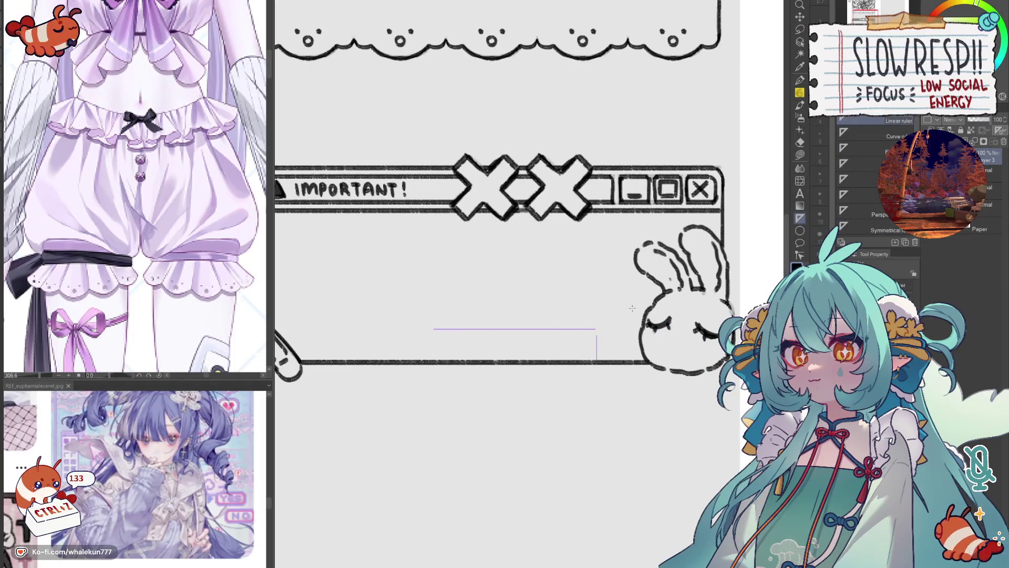
pyautogui.press('p')
pyautogui.keyDown('shift'); pyautogui.click(434, 329); pyautogui.keyUp('shift')
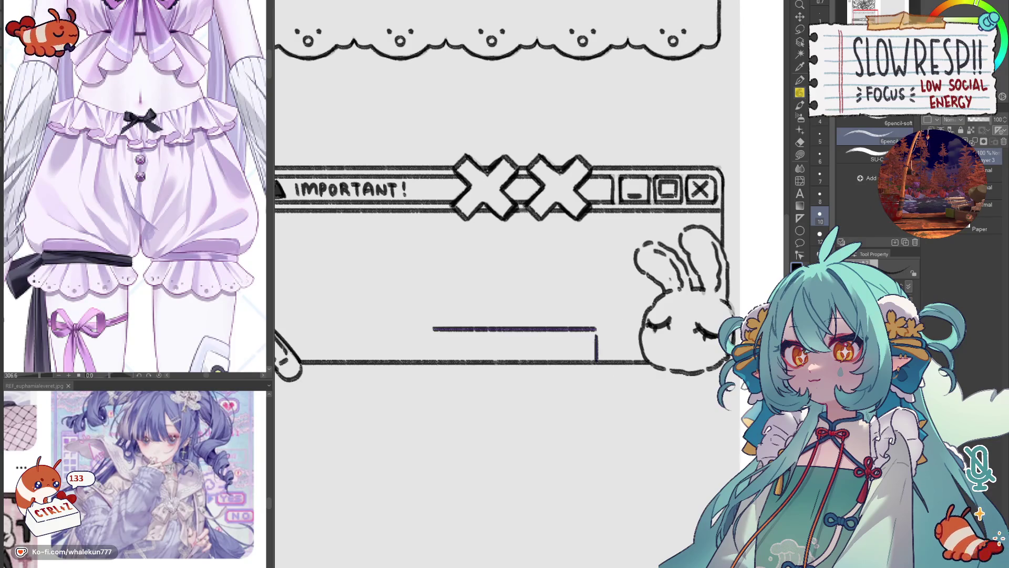
pyautogui.keyDown('ctrl'); pyautogui.click(592, 306); pyautogui.keyUp('ctrl')
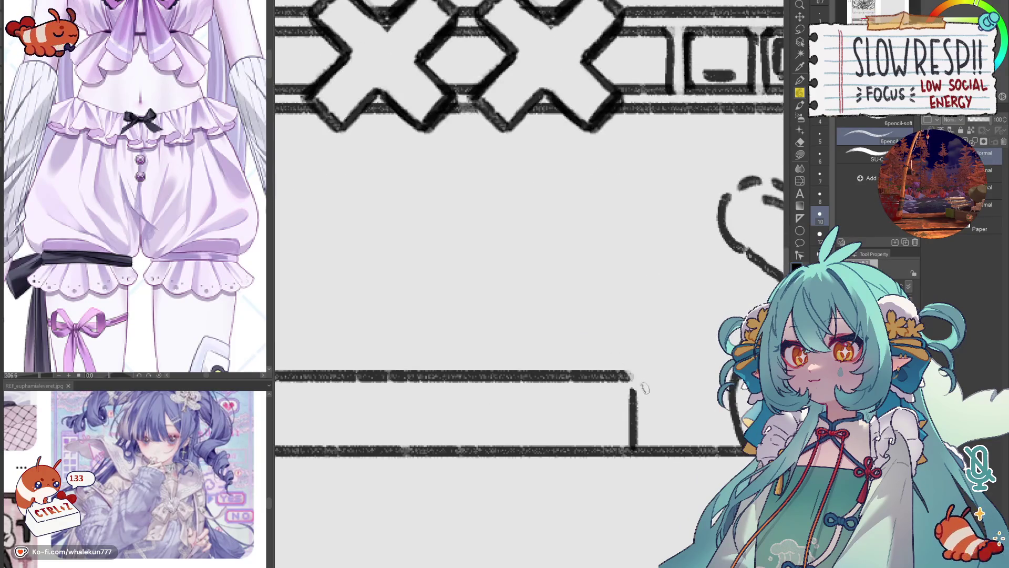
pyautogui.moveTo(627, 370); pyautogui.dragTo(629, 164)
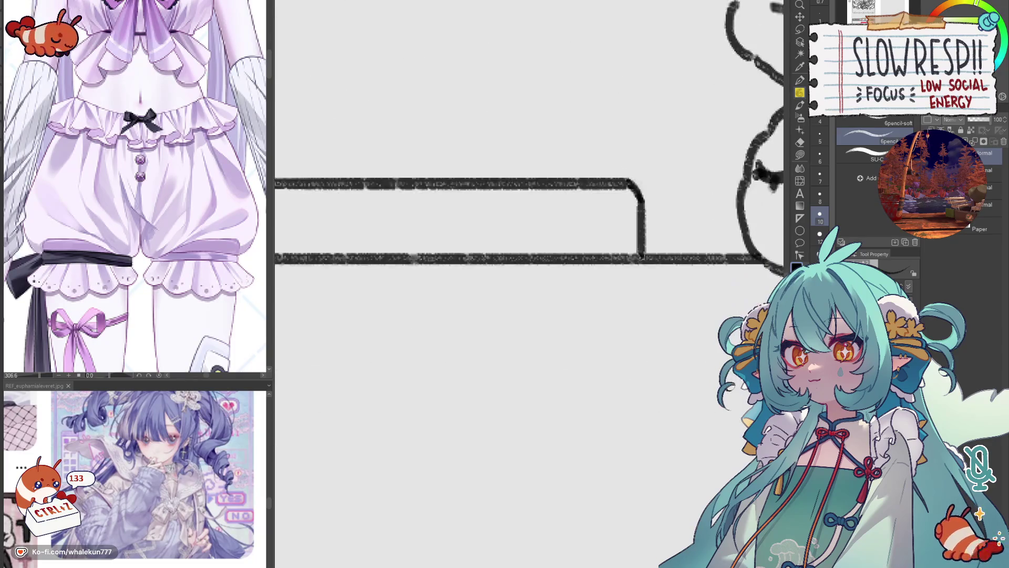
pyautogui.scroll(-3, 650, 383)
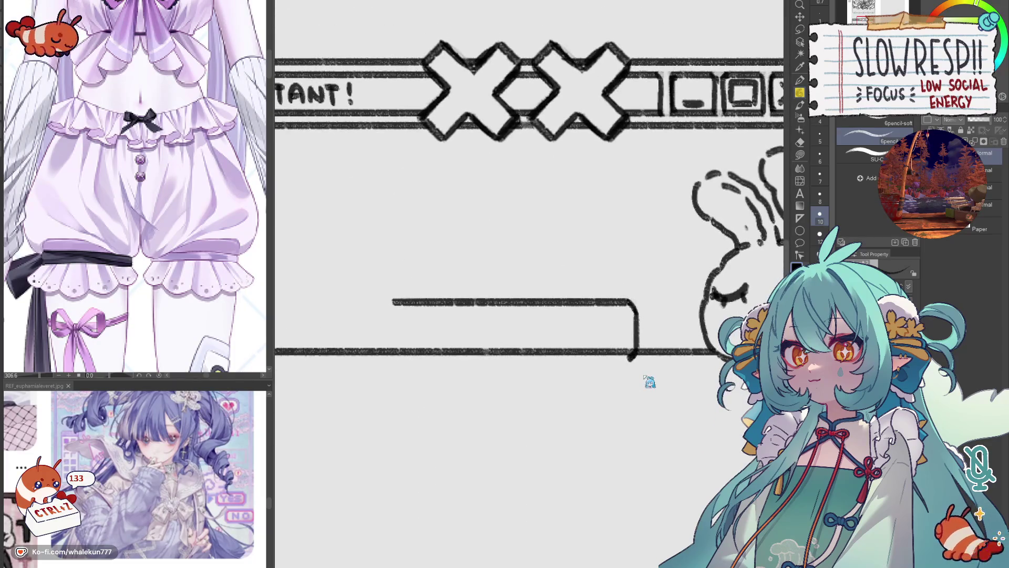
# - Copy the edge stroke, rotate it 180°, align it and merge into a closed button box
pyautogui.hotkey('ctrl', 'c')
pyautogui.hotkey('ctrl', 'v')
pyautogui.hotkey('ctrl', 't')
pyautogui.press('Return')
pyautogui.click(801, 18)
pyautogui.moveTo(608, 367)
pyautogui.mouseDown()
pyautogui.moveTo(590, 372)
pyautogui.moveTo(600, 366)
pyautogui.moveTo(597, 398)
pyautogui.moveTo(671, 319)
pyautogui.mouseUp()
pyautogui.hotkey('ctrl', 'e')
# - Duplicate the button box and place the copy beside the bunny
pyautogui.scroll(-5, 660, 332)
pyautogui.hotkey('ctrl', 'c')
pyautogui.hotkey('ctrl', 'v')
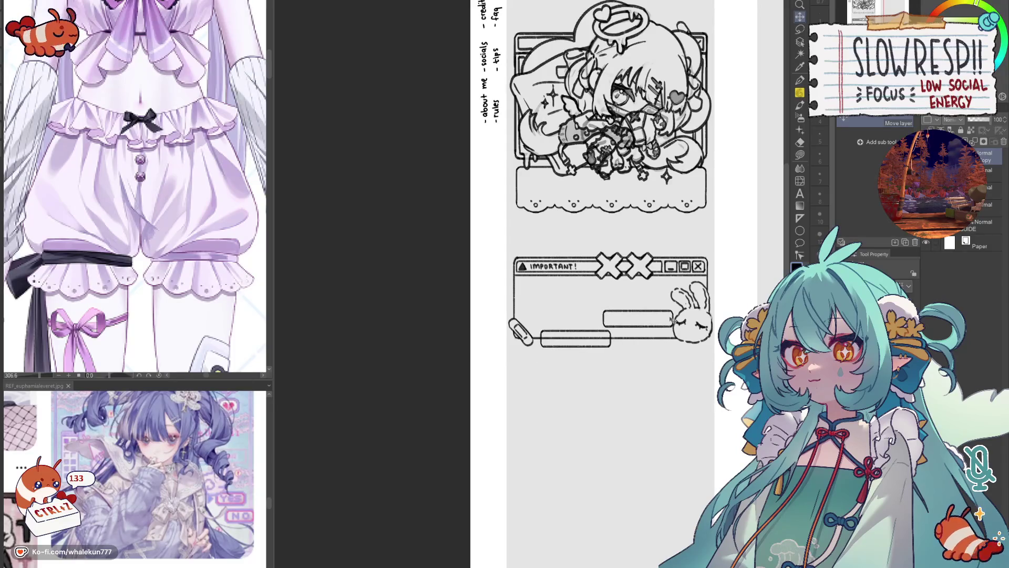
# - Shorten the box beside the bunny by cutting off its left end and sliding it right
pyautogui.click(800, 28)
pyautogui.scroll(3, 678, 243)
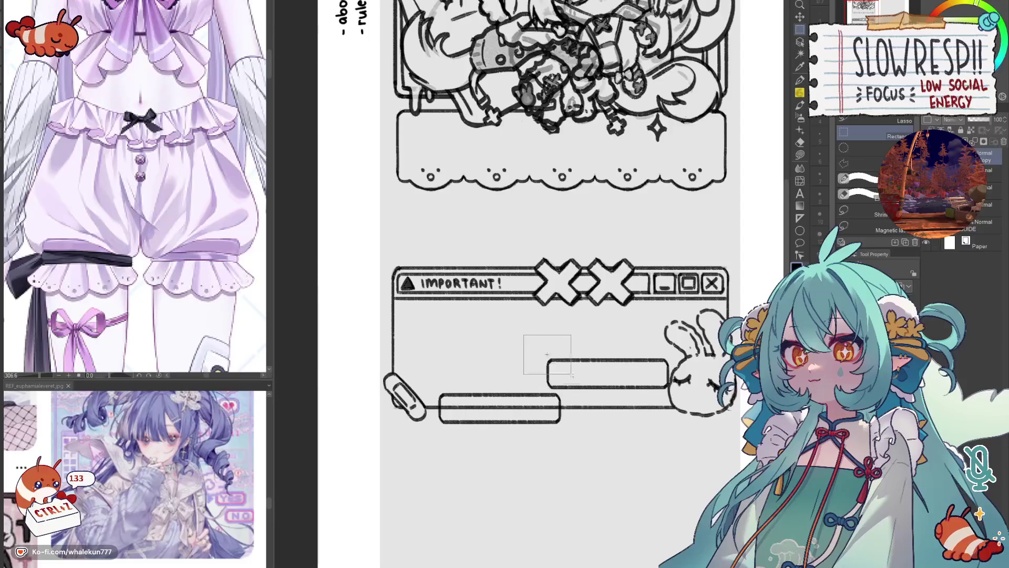
pyautogui.moveTo(559, 363); pyautogui.dragTo(628, 411)
pyautogui.click(799, 17)
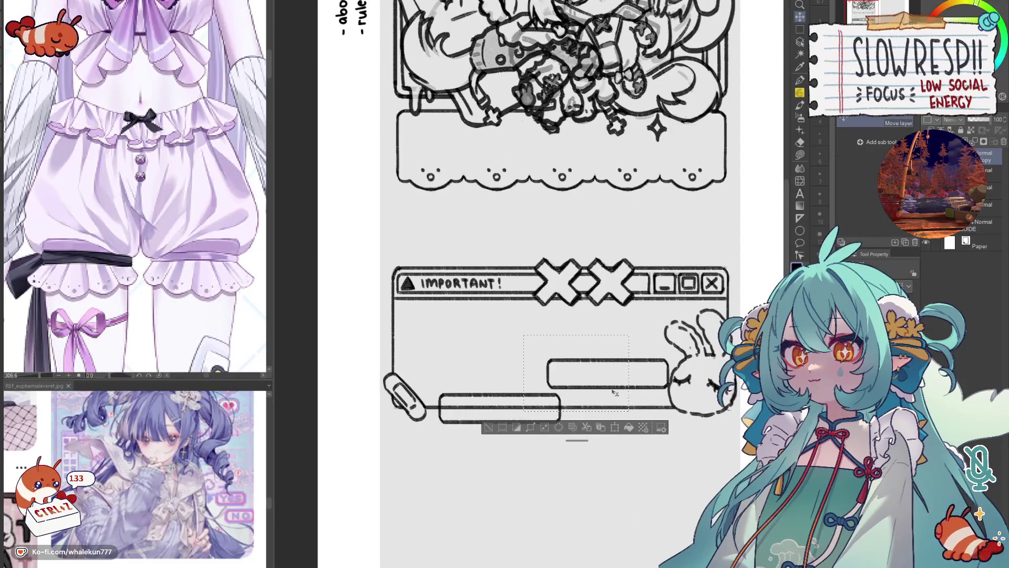
pyautogui.click(800, 28)
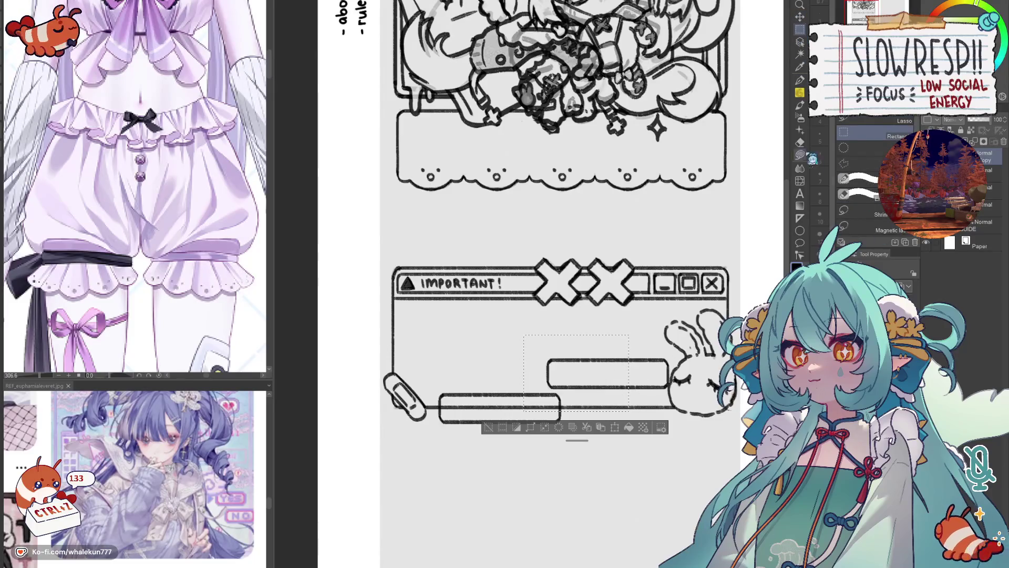
pyautogui.press('e')
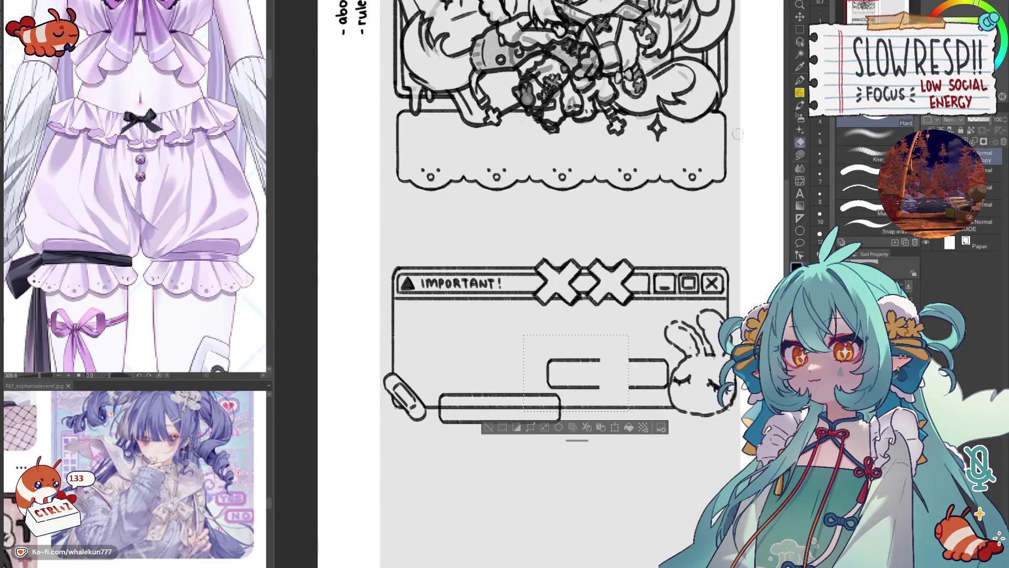
pyautogui.click(799, 17)
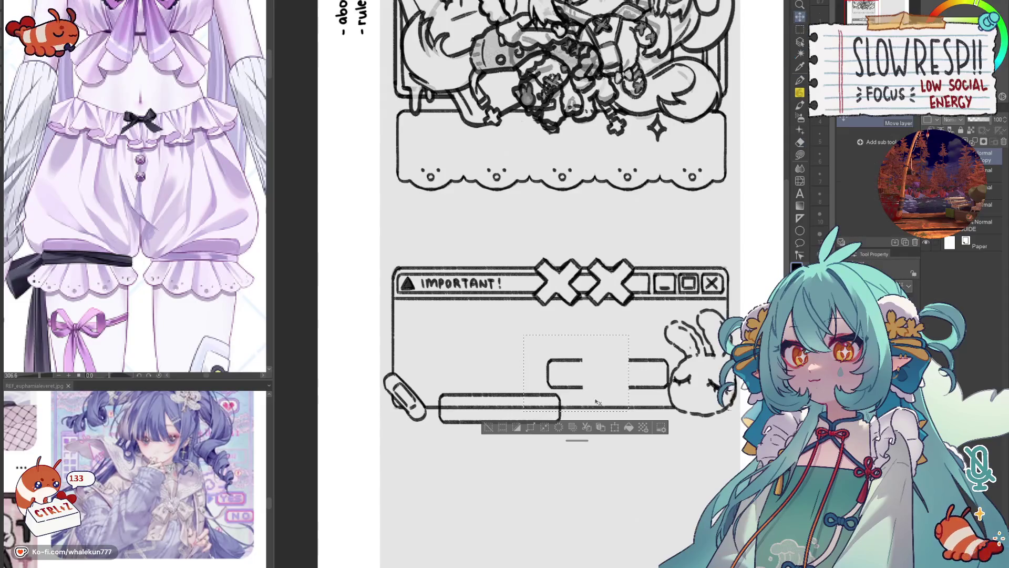
pyautogui.moveTo(606, 389); pyautogui.dragTo(653, 389)
pyautogui.hotkey('ctrl', 'd')
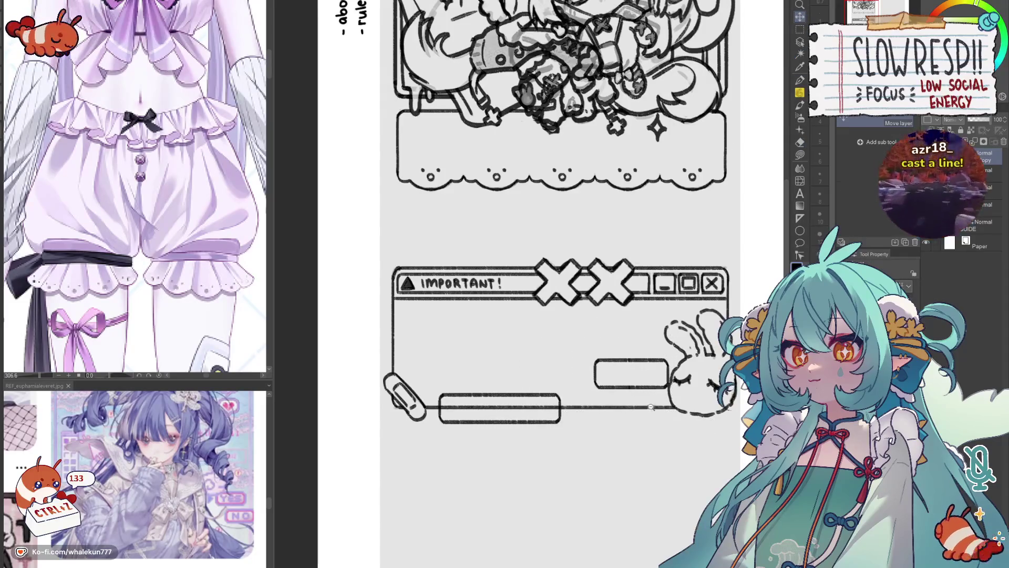
# - Try the small button in several positions, ending with it moved down near the bunny
pyautogui.scroll(-2, 654, 389)
pyautogui.scroll(3, 597, 361)
pyautogui.moveTo(598, 361)
pyautogui.mouseDown()
pyautogui.moveTo(548, 414)
pyautogui.moveTo(574, 388)
pyautogui.moveTo(463, 439)
pyautogui.moveTo(435, 429)
pyautogui.mouseUp()
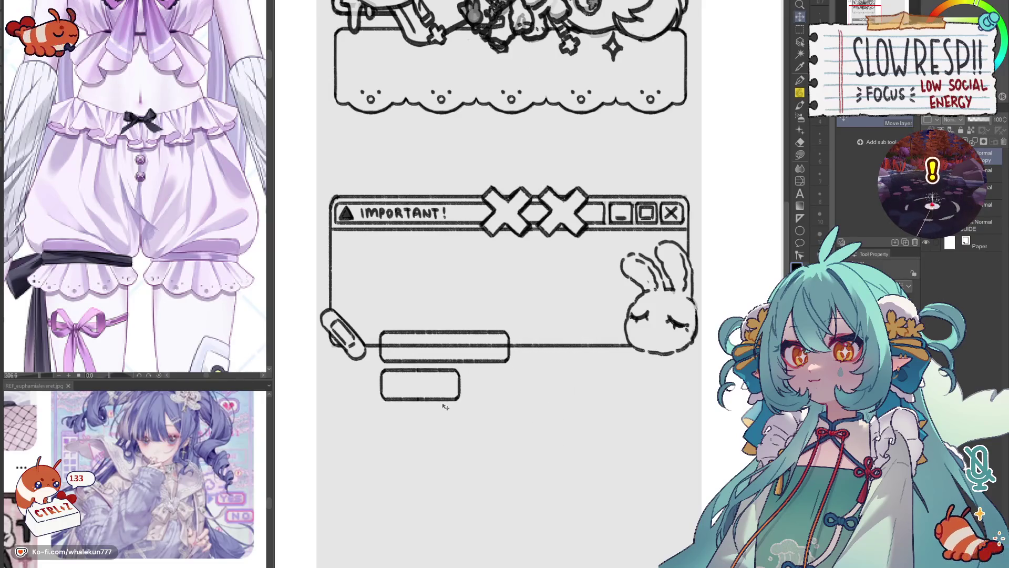
pyautogui.scroll(3, 447, 409)
pyautogui.moveTo(451, 401)
pyautogui.mouseDown()
pyautogui.moveTo(450, 333)
pyautogui.moveTo(451, 419)
pyautogui.moveTo(570, 422)
pyautogui.moveTo(478, 431)
pyautogui.moveTo(572, 440)
pyautogui.moveTo(488, 441)
pyautogui.moveTo(511, 427)
pyautogui.mouseUp()
pyautogui.scroll(-2, 462, 410)
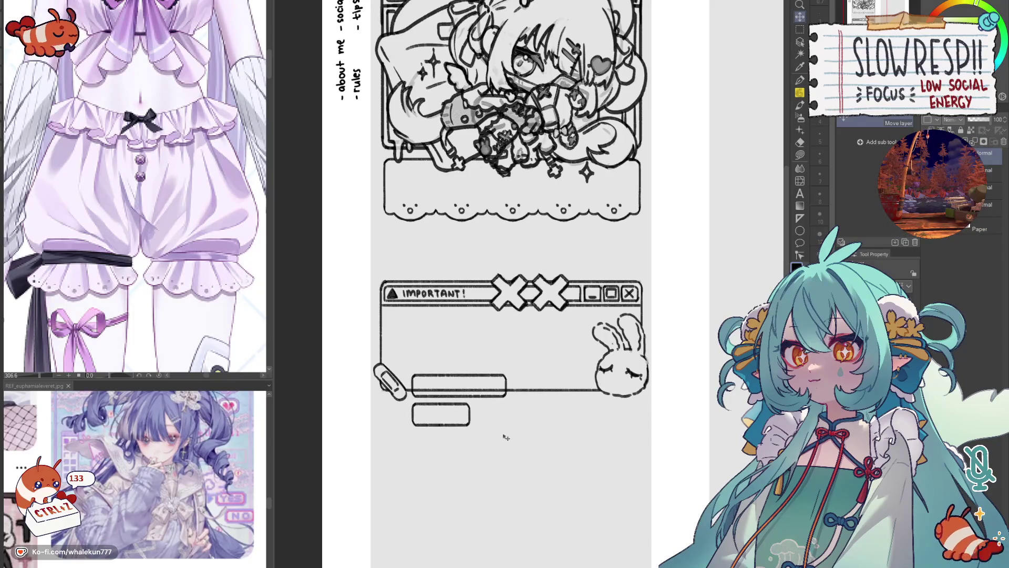
pyautogui.press('m')
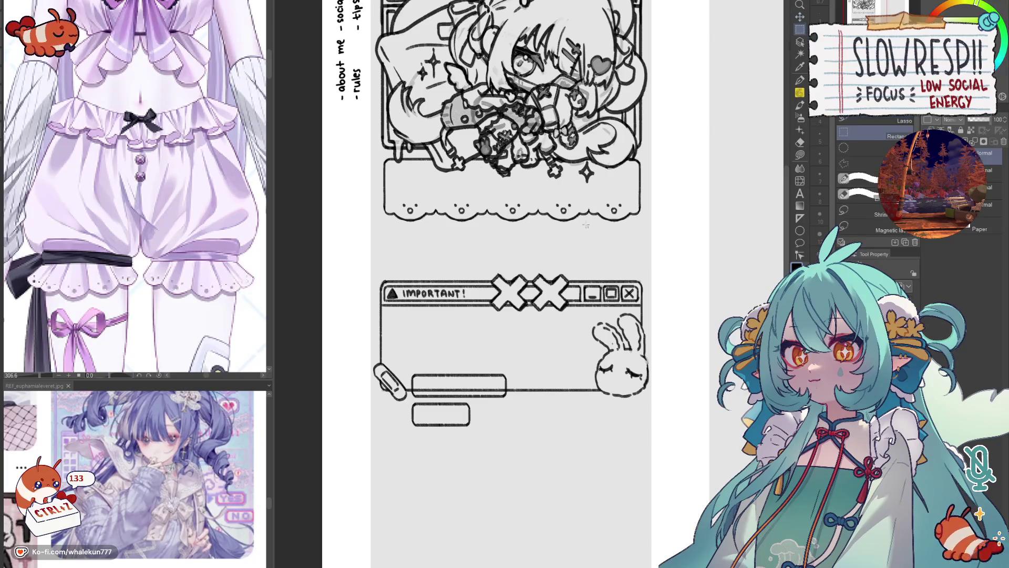
pyautogui.moveTo(406, 399); pyautogui.dragTo(553, 455)
pyautogui.press('k')
pyautogui.moveTo(448, 424)
pyautogui.mouseDown()
pyautogui.moveTo(515, 430)
pyautogui.moveTo(596, 392)
pyautogui.moveTo(583, 406)
pyautogui.moveTo(600, 425)
pyautogui.moveTo(581, 419)
pyautogui.mouseUp()
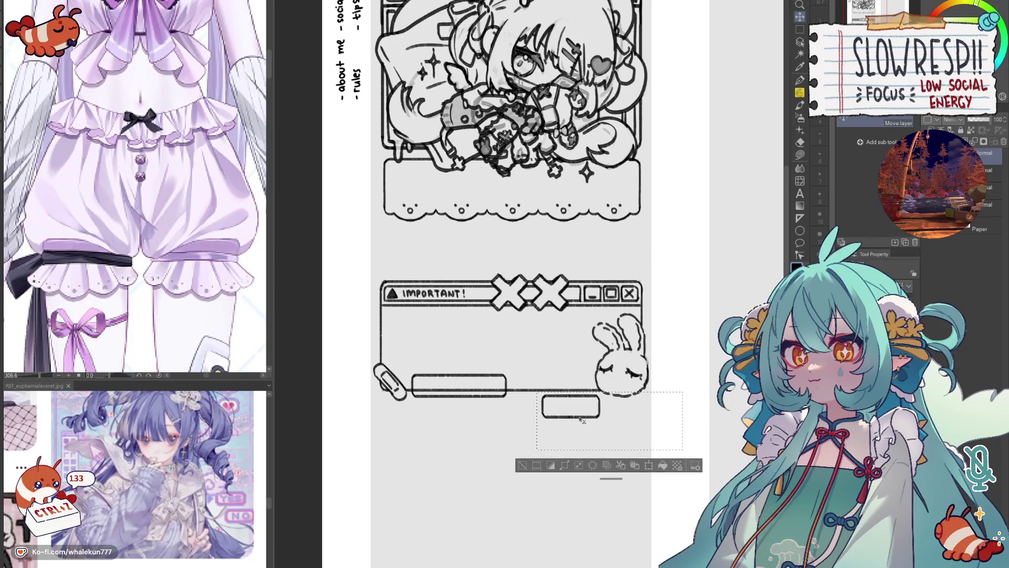
# - Shift the long button to the window's upper left and raise the small button onto the bottom edge
pyautogui.press('m')
pyautogui.moveTo(398, 363)
pyautogui.mouseDown()
pyautogui.moveTo(528, 410)
pyautogui.moveTo(488, 381)
pyautogui.moveTo(456, 336)
pyautogui.moveTo(466, 321)
pyautogui.mouseUp()
pyautogui.press('k')
pyautogui.hotkey('ctrl', 'd')
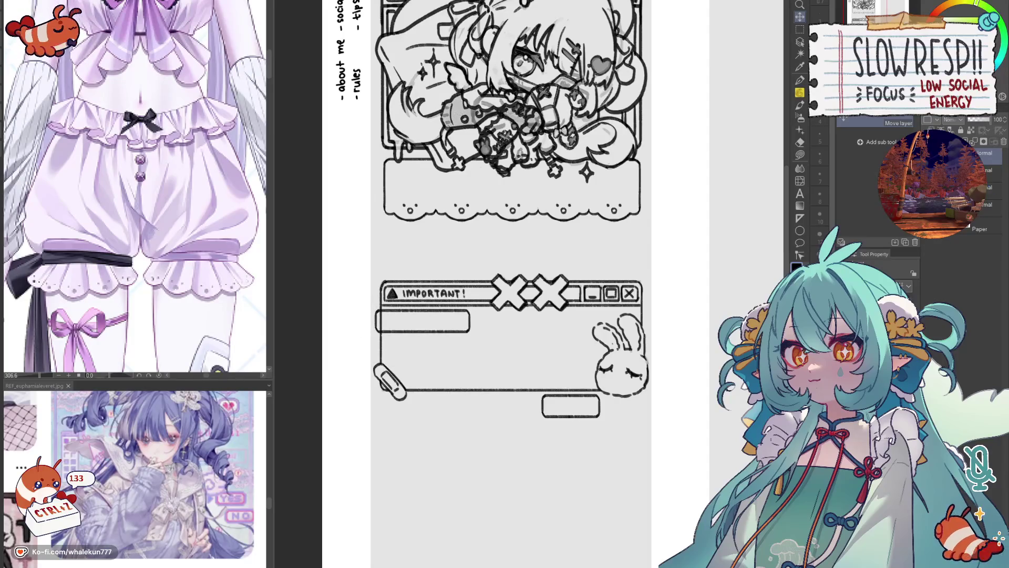
pyautogui.moveTo(519, 352); pyautogui.dragTo(663, 443)
pyautogui.moveTo(585, 421)
pyautogui.mouseDown()
pyautogui.moveTo(581, 409)
pyautogui.moveTo(603, 408)
pyautogui.moveTo(575, 405)
pyautogui.mouseUp()
pyautogui.hotkey('ctrl', 'd')
# - Hand-letter 'READ ME!' inside the long box with the pencil
pyautogui.press('p')
pyautogui.scroll(4, 475, 386)
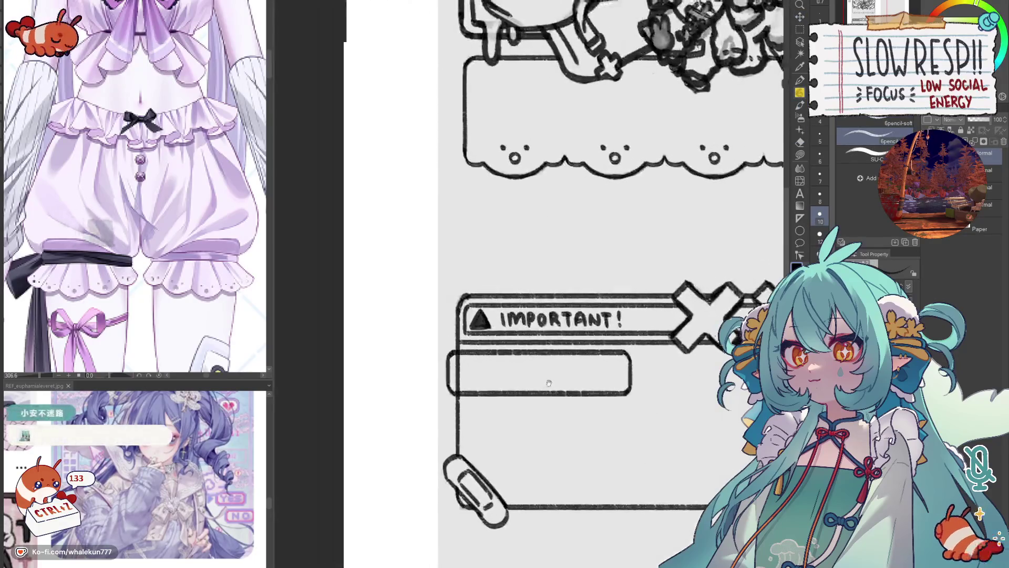
pyautogui.moveTo(466, 363)
pyautogui.mouseDown()
pyautogui.moveTo(465, 381)
pyautogui.moveTo(480, 383)
pyautogui.moveTo(489, 364)
pyautogui.mouseUp()
pyautogui.moveTo(481, 372); pyautogui.dragTo(490, 382)
pyautogui.moveTo(494, 364); pyautogui.dragTo(507, 384)
pyautogui.hotkey('ctrl', 'z')
# - Slide the box's right bracket left so the outline closes around 'READ ME!'
pyautogui.hotkey('ctrl', 'z')
pyautogui.moveTo(508, 364)
pyautogui.mouseDown()
pyautogui.moveTo(509, 384)
pyautogui.moveTo(535, 383)
pyautogui.mouseUp()
pyautogui.moveTo(535, 364)
pyautogui.mouseDown()
pyautogui.moveTo(546, 379)
pyautogui.moveTo(547, 365)
pyautogui.mouseUp()
pyautogui.moveTo(548, 365); pyautogui.dragTo(553, 383)
pyautogui.moveTo(553, 364); pyautogui.dragTo(562, 364)
pyautogui.moveTo(553, 373)
pyautogui.mouseDown()
pyautogui.moveTo(564, 383)
pyautogui.moveTo(572, 369)
pyautogui.moveTo(572, 378)
pyautogui.mouseUp()
pyautogui.click(571, 383)
pyautogui.press('m')
pyautogui.moveTo(593, 338)
pyautogui.mouseDown()
pyautogui.moveTo(640, 409)
pyautogui.moveTo(586, 393)
pyautogui.mouseUp()
pyautogui.press('k')
pyautogui.hotkey('ctrl', 'z')
pyautogui.press('e')
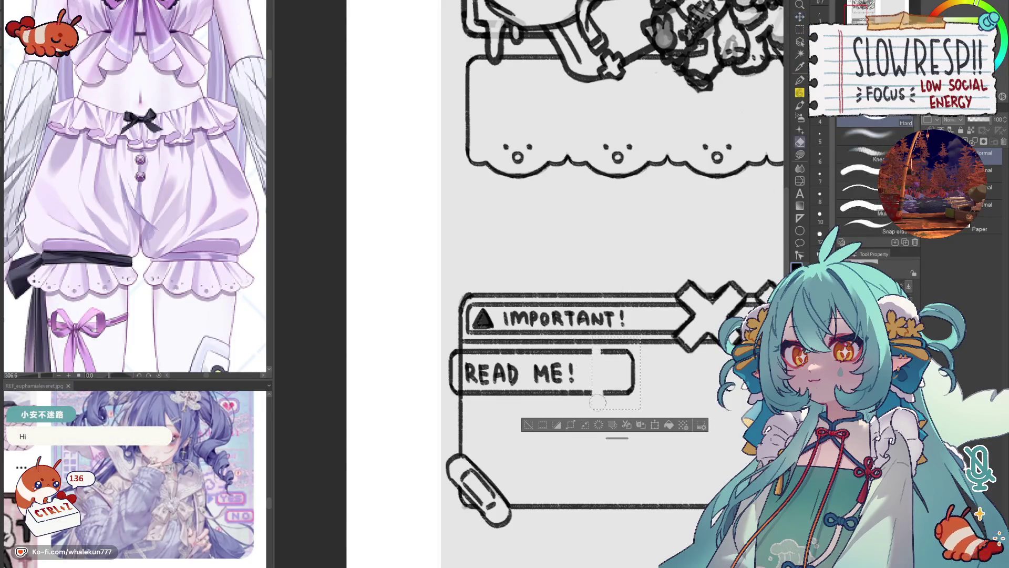
pyautogui.press('k')
pyautogui.moveTo(634, 371); pyautogui.dragTo(605, 370)
pyautogui.hotkey('ctrl', 'd')
# - Nudge the 'READ ME!' text right to centre it in the box
pyautogui.click(799, 30)
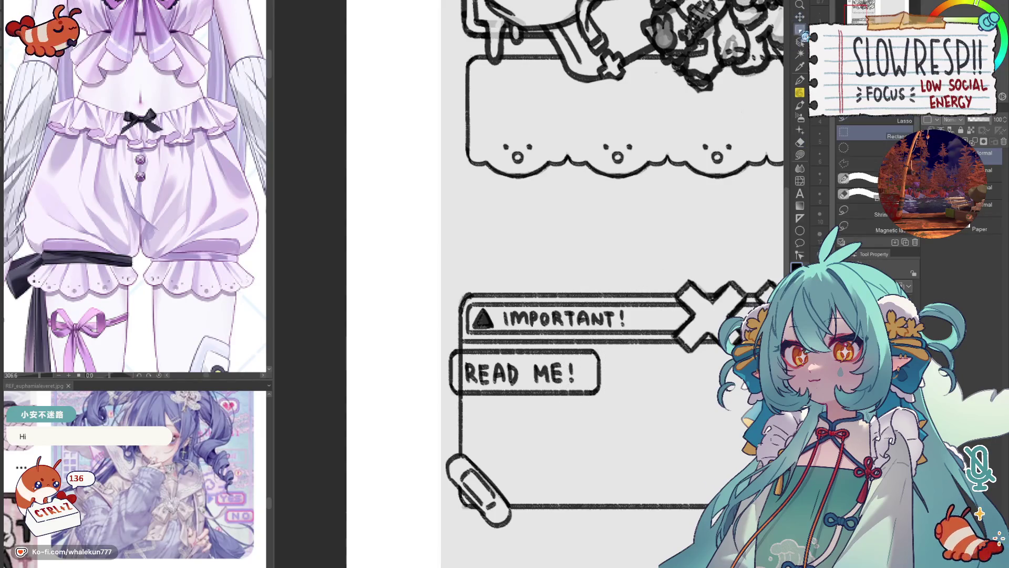
pyautogui.moveTo(577, 386); pyautogui.dragTo(567, 377)
pyautogui.press('k')
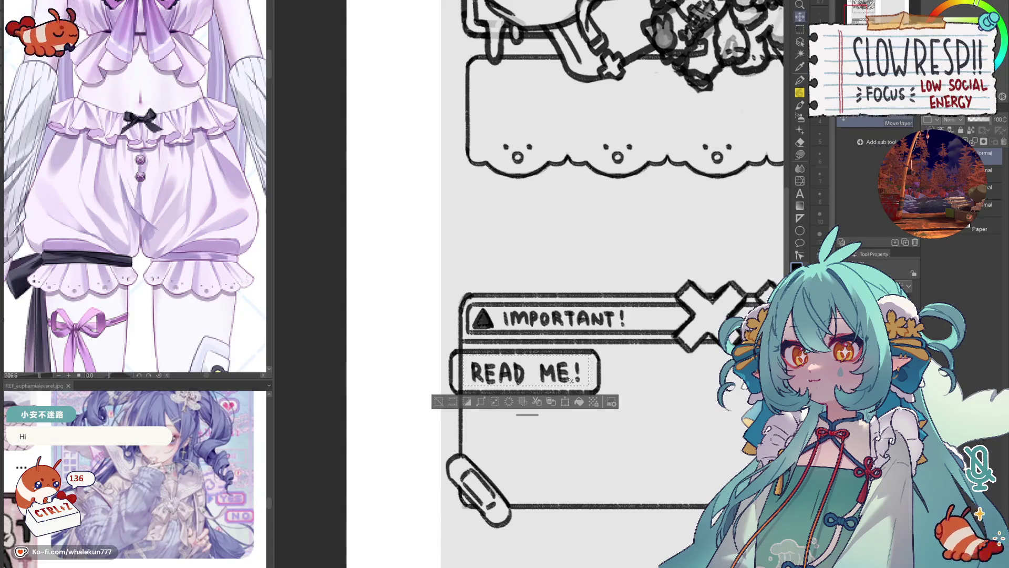
pyautogui.hotkey('ctrl', 'd')
pyautogui.hscroll(5, 582, 376)
pyautogui.scroll(-2, 582, 377)
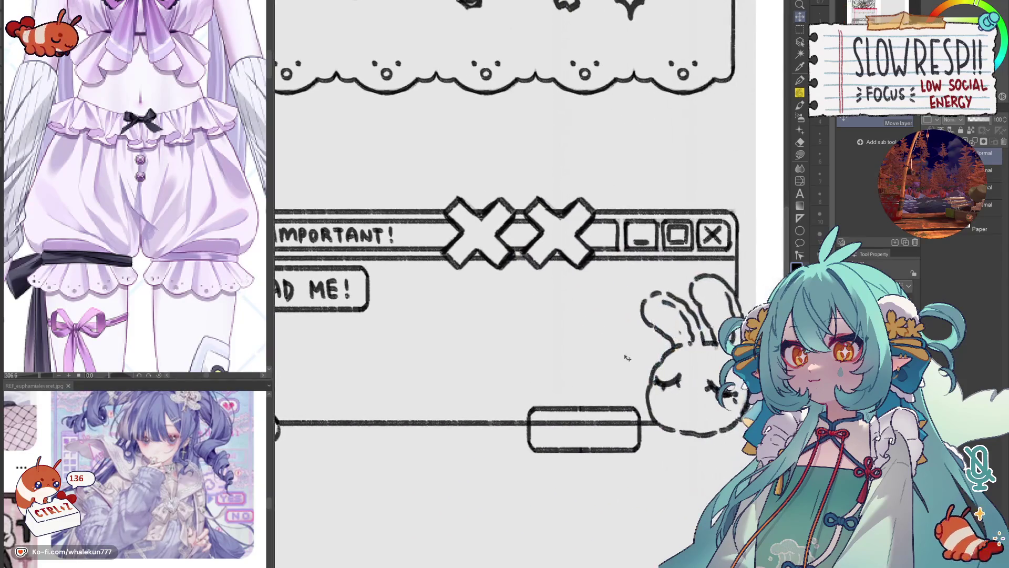
# - Erase leftover border and move the OK button's right edge left to narrow it
pyautogui.click(800, 93)
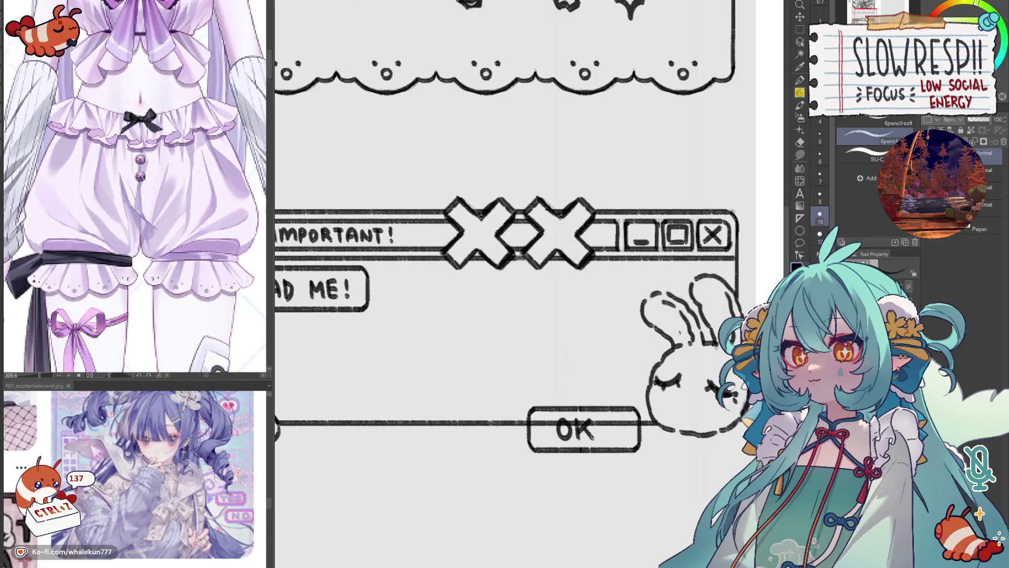
pyautogui.click(800, 30)
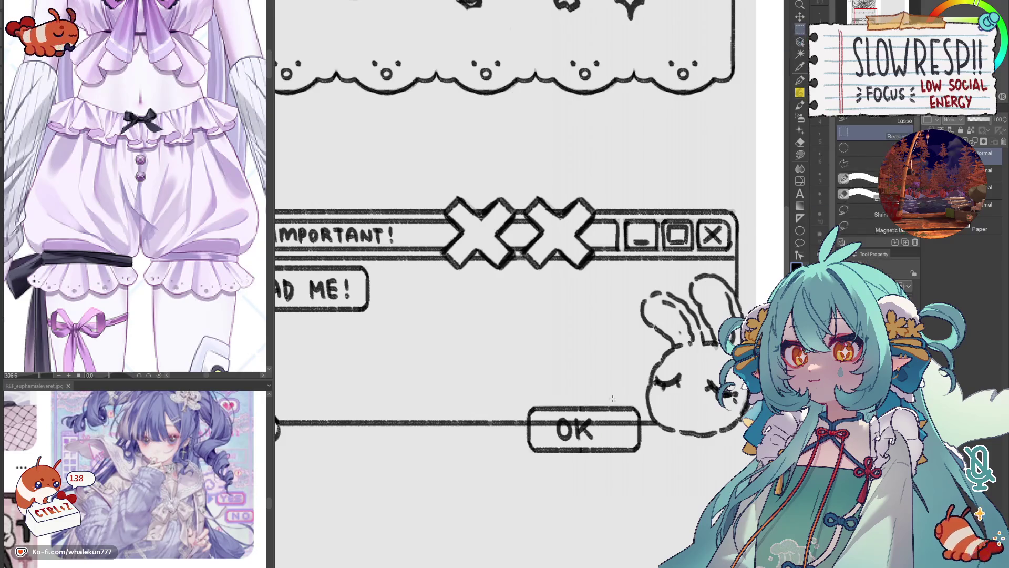
pyautogui.moveTo(613, 390); pyautogui.dragTo(669, 471)
pyautogui.press('k')
pyautogui.press('e')
pyautogui.moveTo(621, 407)
pyautogui.mouseDown()
pyautogui.moveTo(621, 452)
pyautogui.moveTo(643, 426)
pyautogui.moveTo(633, 425)
pyautogui.mouseUp()
pyautogui.press('k')
pyautogui.press('m')
pyautogui.hotkey('ctrl', 'd')
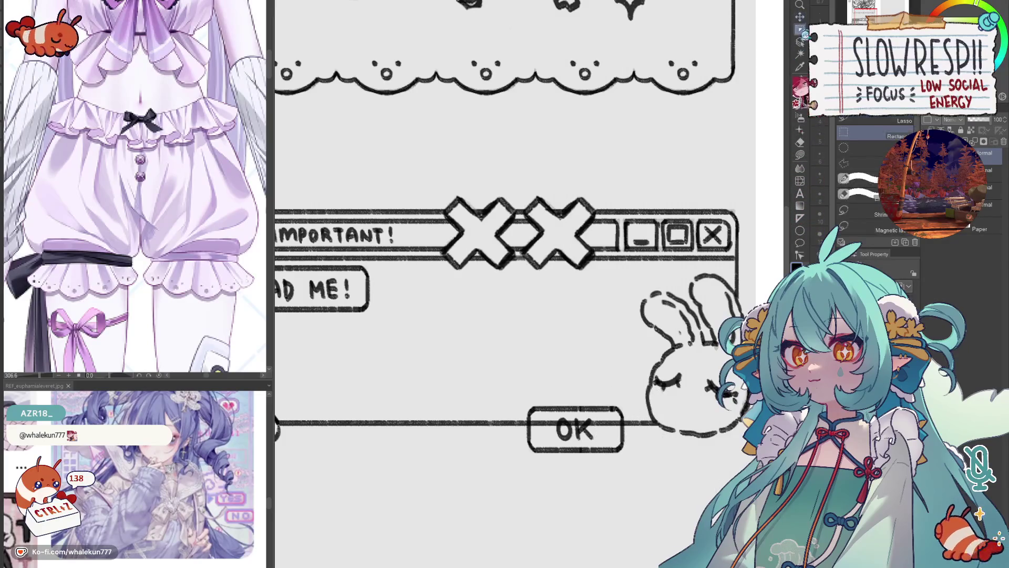
# - Recentre the 'OK' text inside the narrowed button
pyautogui.moveTo(552, 412)
pyautogui.mouseDown()
pyautogui.moveTo(602, 442)
pyautogui.moveTo(596, 428)
pyautogui.mouseUp()
pyautogui.click(800, 17)
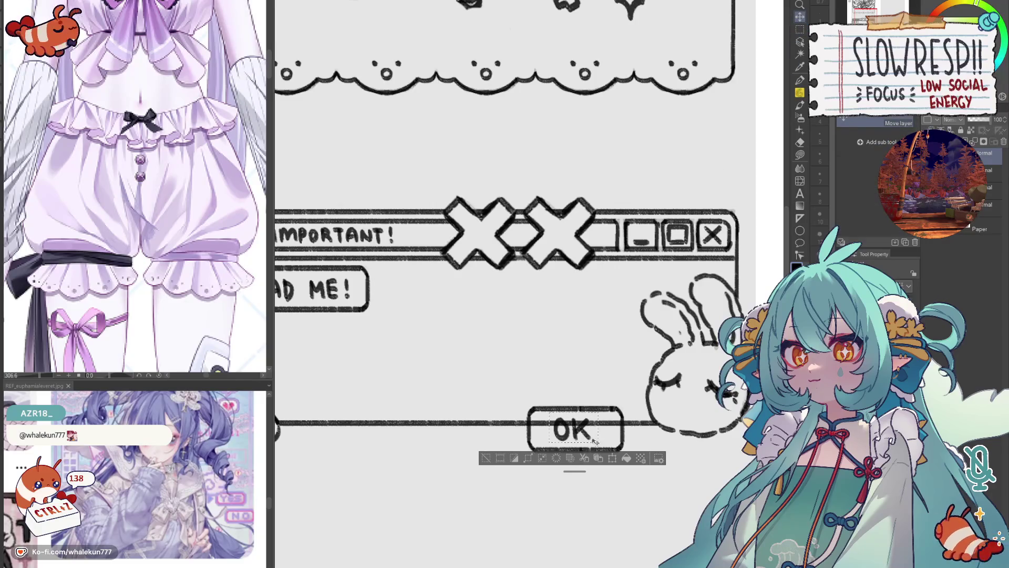
pyautogui.hotkey('ctrl', 'd')
pyautogui.scroll(-4, 707, 145)
# - Move the OK button and bunny together into their final spot in the window
pyautogui.press('m')
pyautogui.moveTo(538, 371)
pyautogui.mouseDown()
pyautogui.moveTo(649, 438)
pyautogui.moveTo(605, 422)
pyautogui.mouseUp()
pyautogui.click(799, 17)
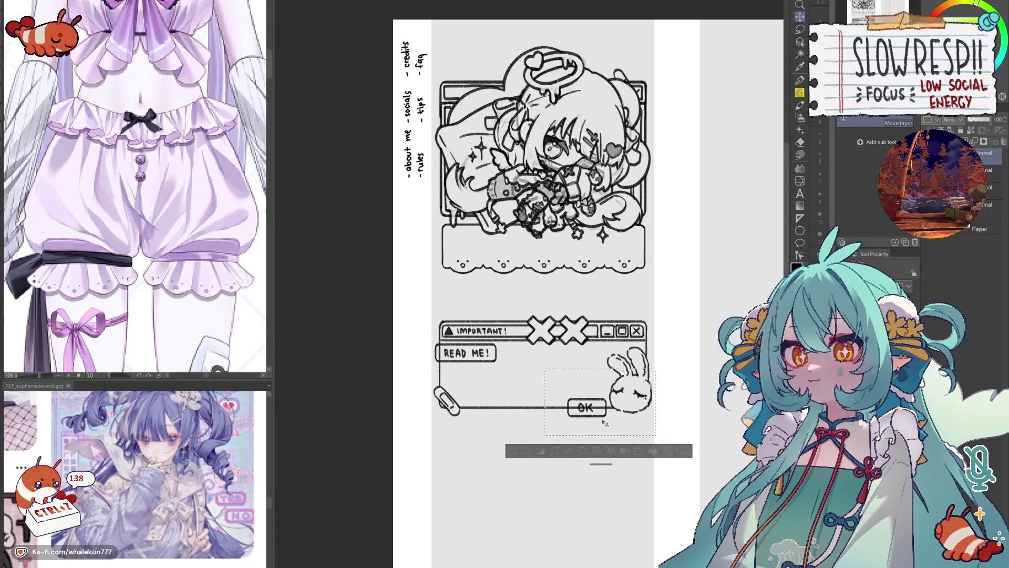
pyautogui.hotkey('ctrl', 'd')
pyautogui.press('e')
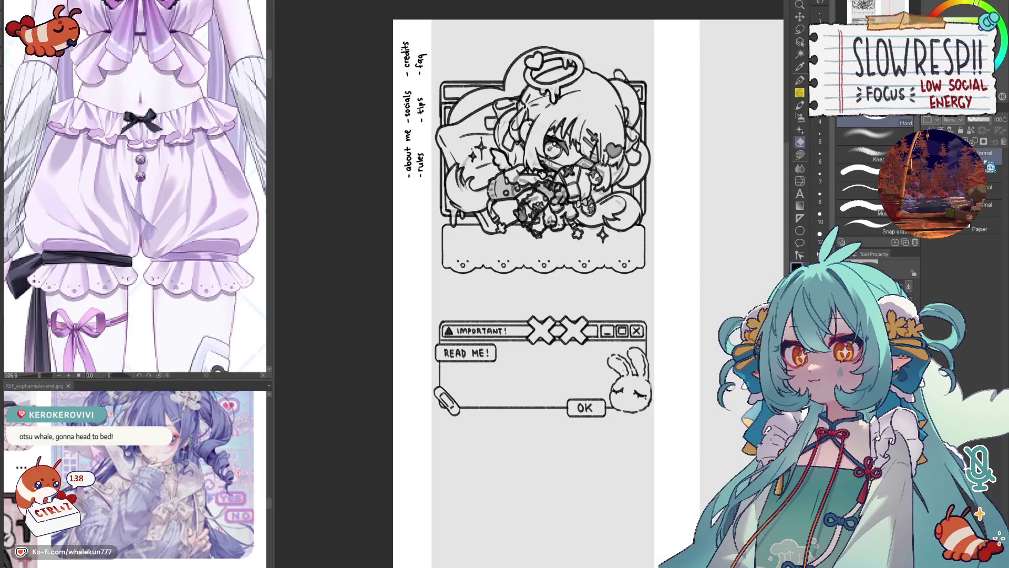
pyautogui.scroll(-2, 650, 440)
pyautogui.scroll(2, 644, 445)
pyautogui.press('h')
pyautogui.press('h')
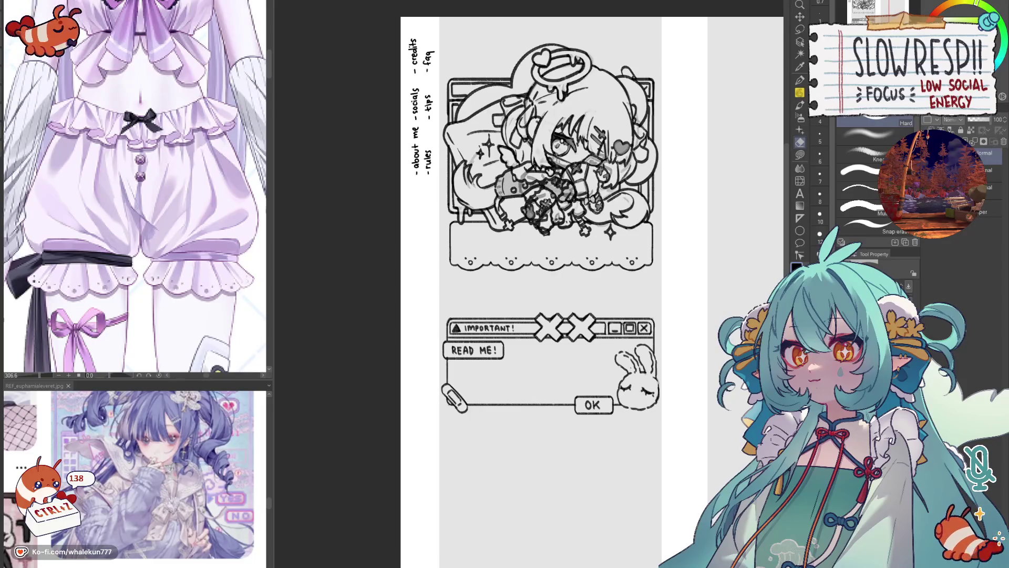
pyautogui.scroll(-3, 680, 255)
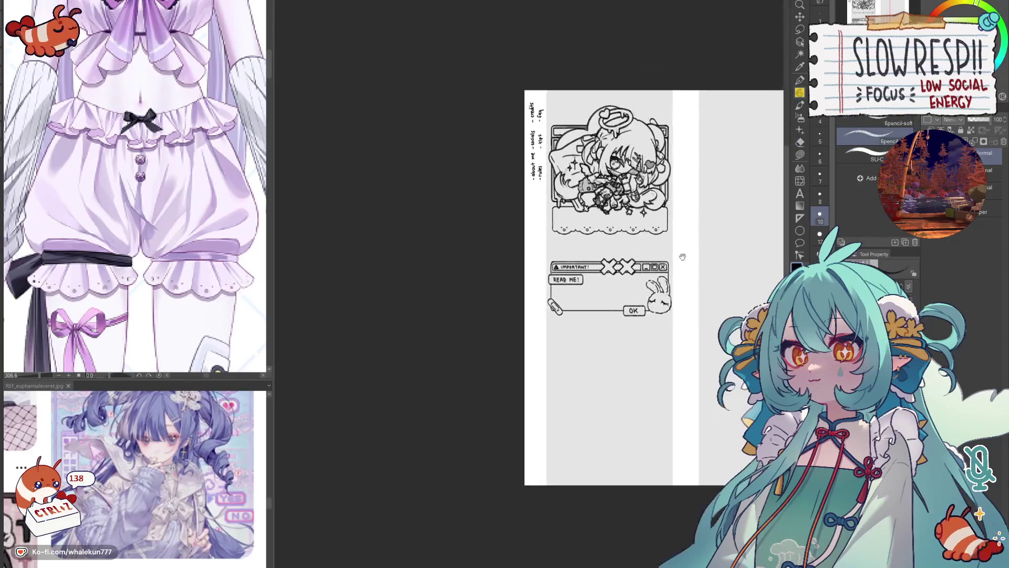
pyautogui.scroll(2, 557, 301)
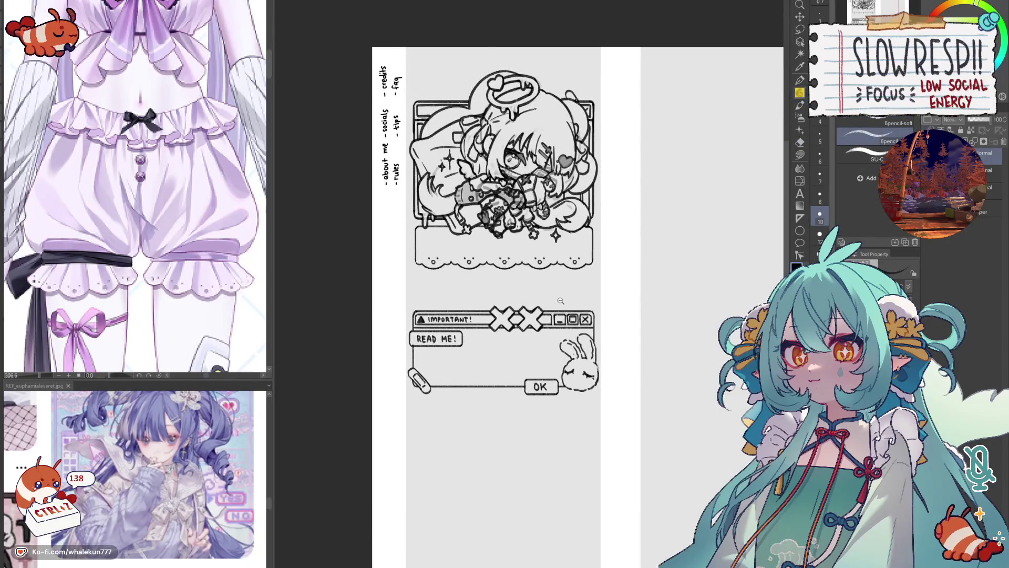
pyautogui.scroll(1, 557, 301)
pyautogui.moveTo(578, 298)
pyautogui.mouseDown()
pyautogui.moveTo(597, 329)
pyautogui.moveTo(632, 332)
pyautogui.mouseUp()
pyautogui.hotkey('ctrl', 'z')
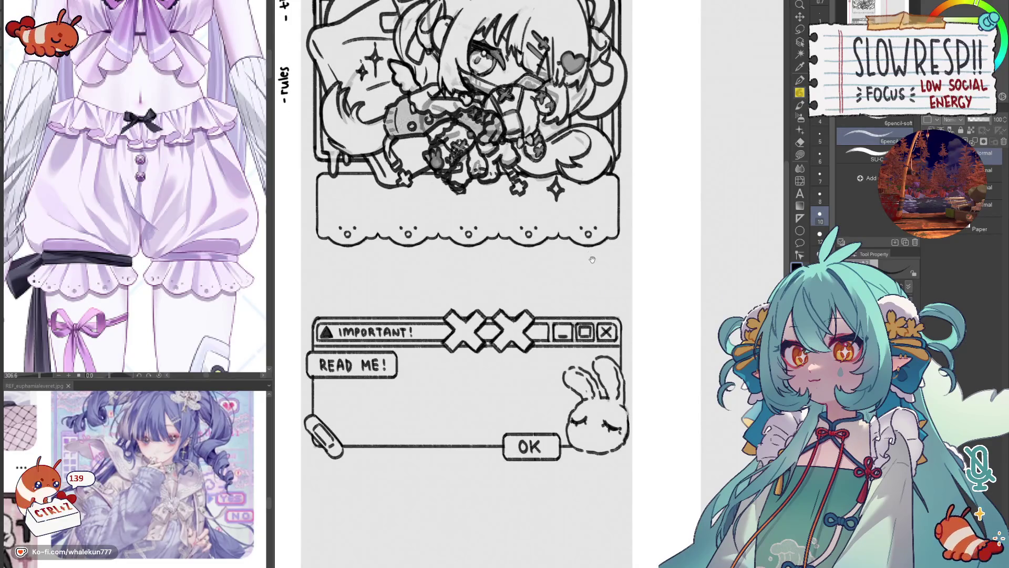
pyautogui.scroll(-5, 225, 297)
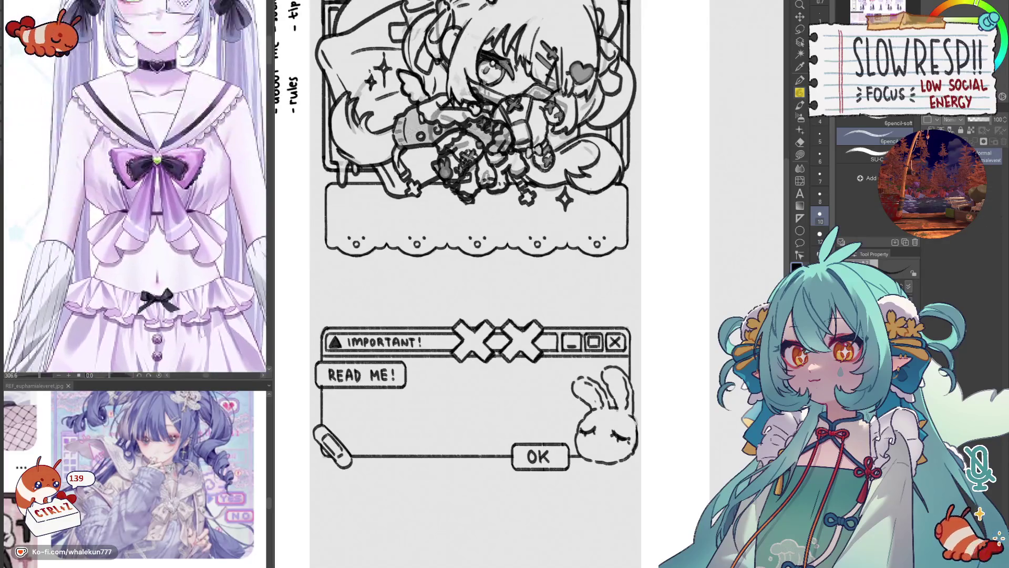
pyautogui.moveTo(652, 265); pyautogui.dragTo(649, 259)
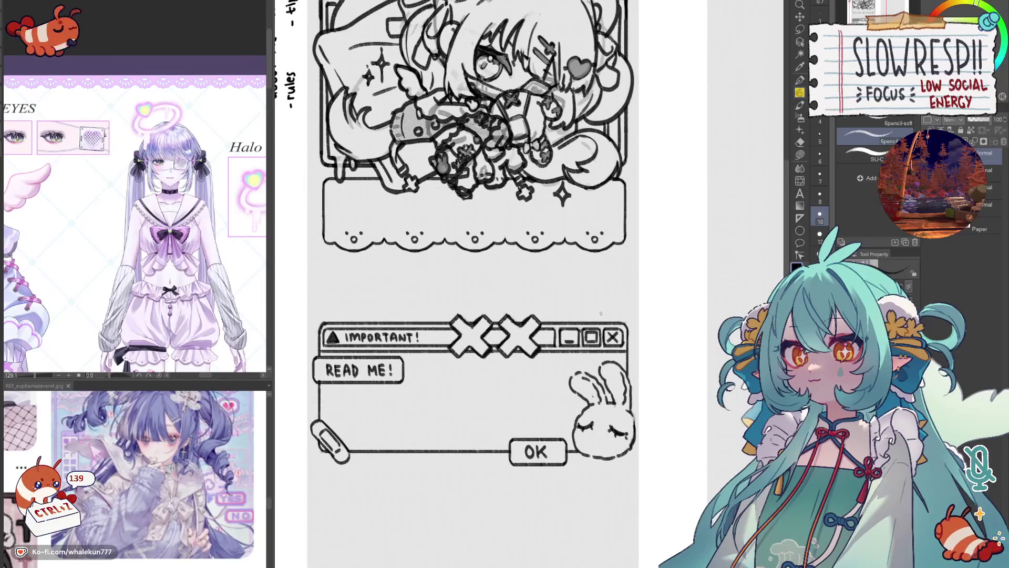
pyautogui.scroll(-1, 601, 317)
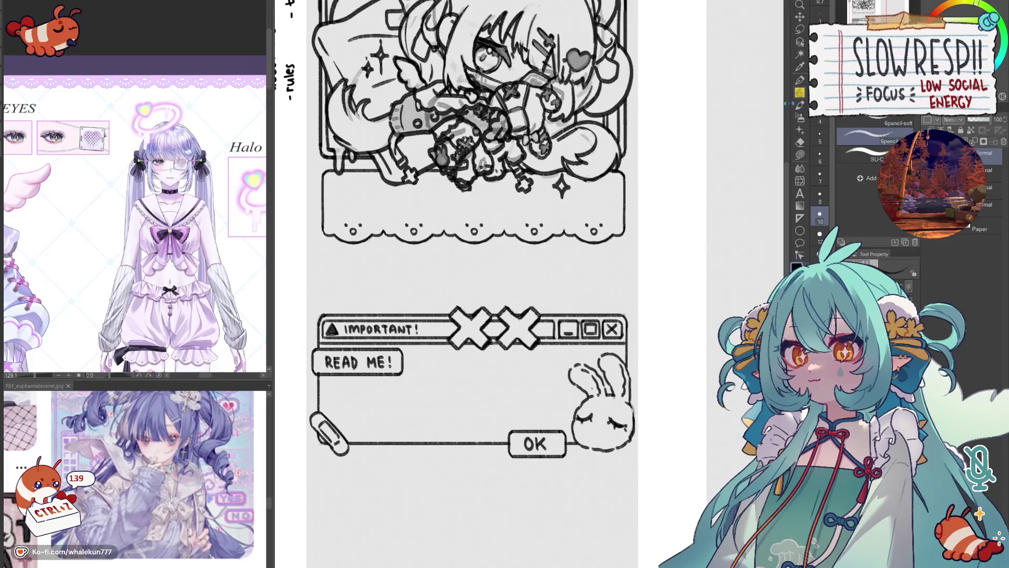
# - Strike through 'about me' and 'rules' in the checklist
pyautogui.scroll(-5, 598, 356)
pyautogui.scroll(5, 597, 356)
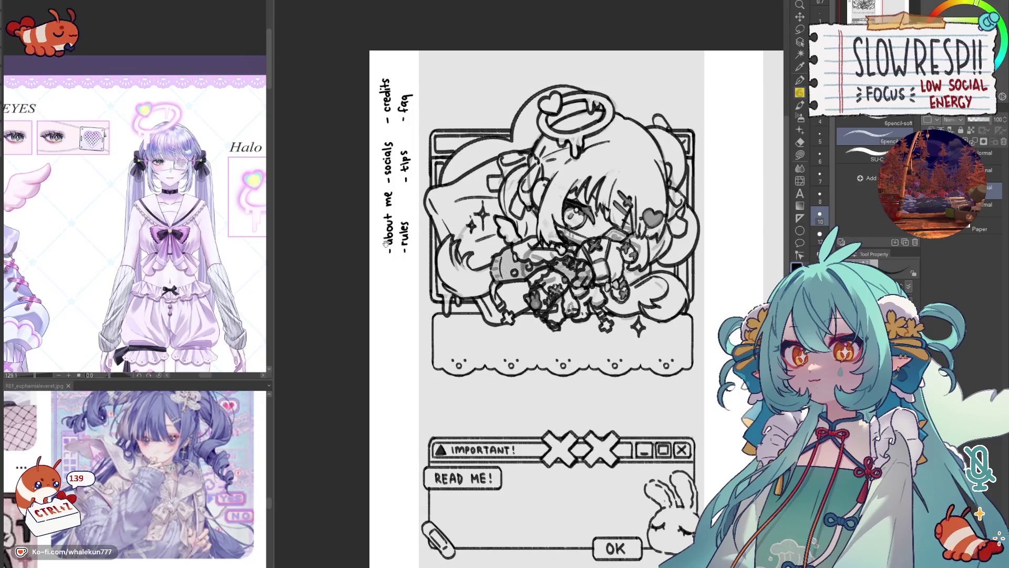
pyautogui.scroll(2, 390, 248)
pyautogui.moveTo(448, 241)
pyautogui.mouseDown()
pyautogui.moveTo(448, 308)
pyautogui.moveTo(472, 339)
pyautogui.mouseUp()
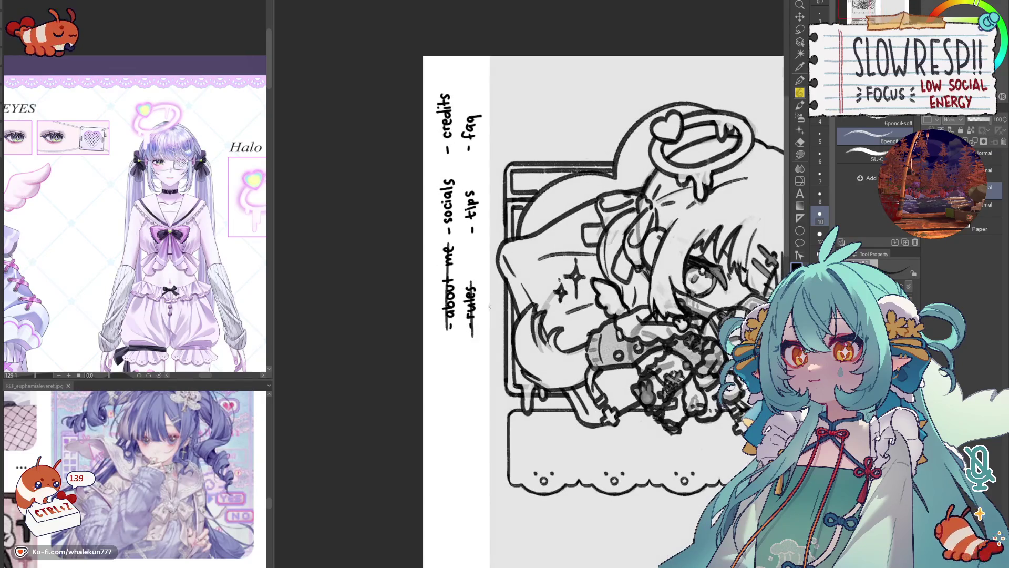
pyautogui.scroll(-4, 497, 294)
pyautogui.scroll(3, 569, 407)
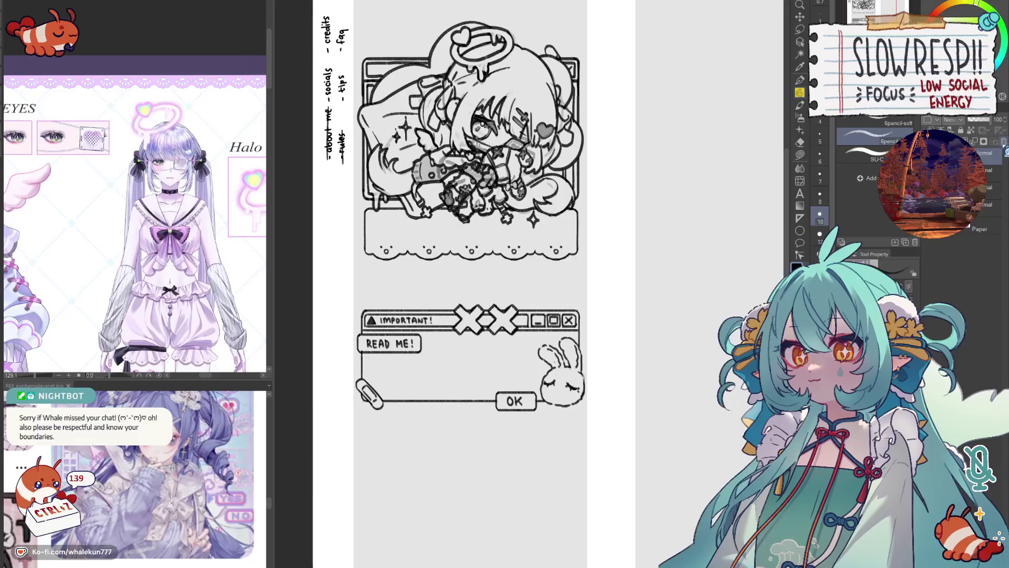
pyautogui.scroll(-1, 651, 295)
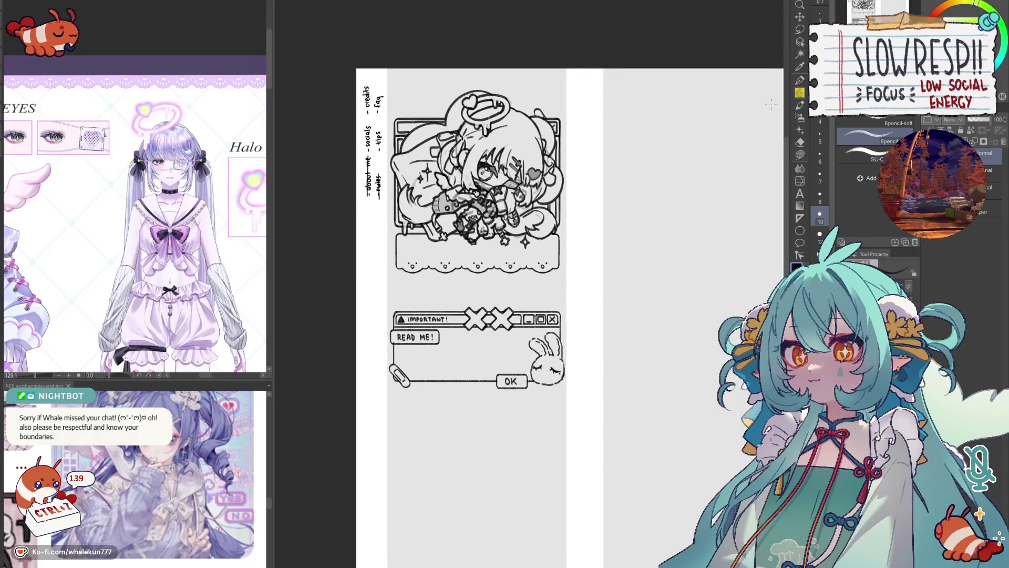
# - Check the coloured sticker document, then return to the panel sketch with the soft pencil
pyautogui.press('k')
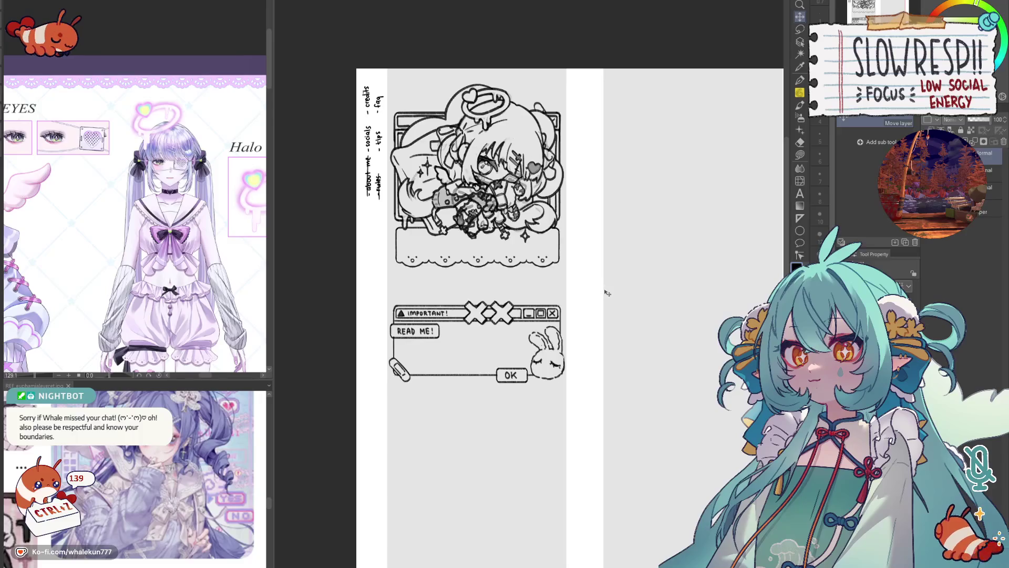
pyautogui.hotkey('ctrl', 'Tab')
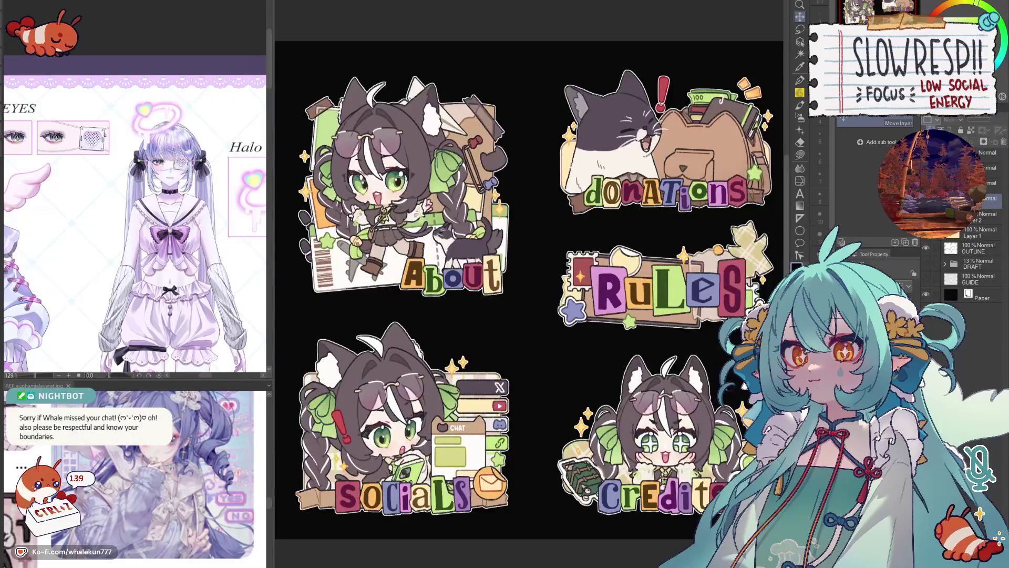
pyautogui.hotkey('ctrl', 'Tab')
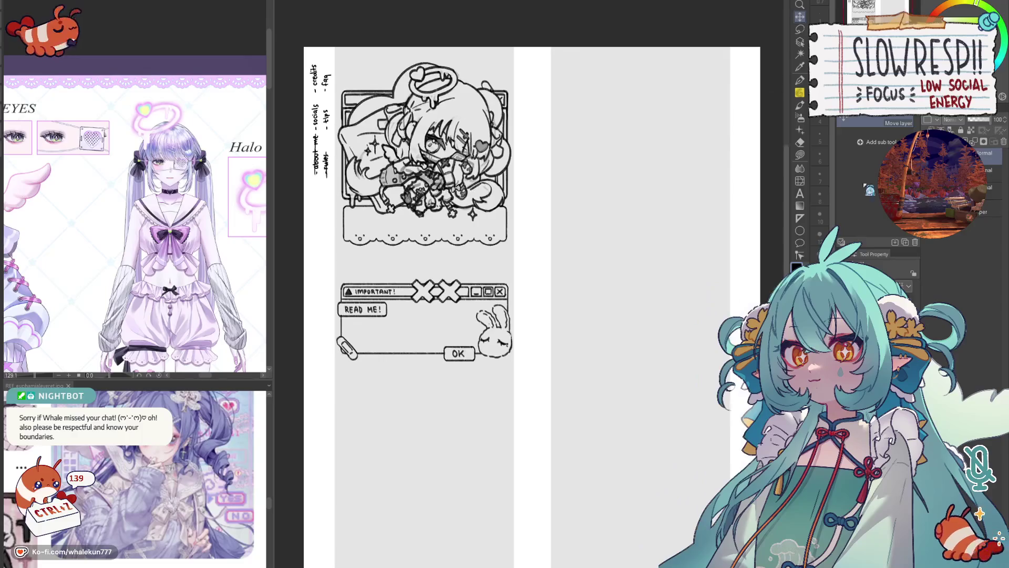
pyautogui.press('p')
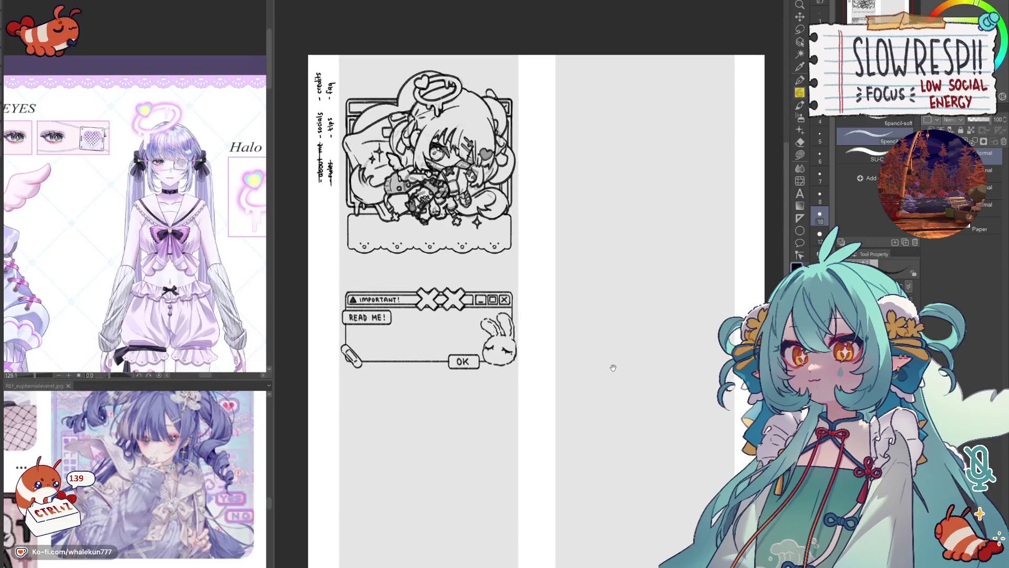
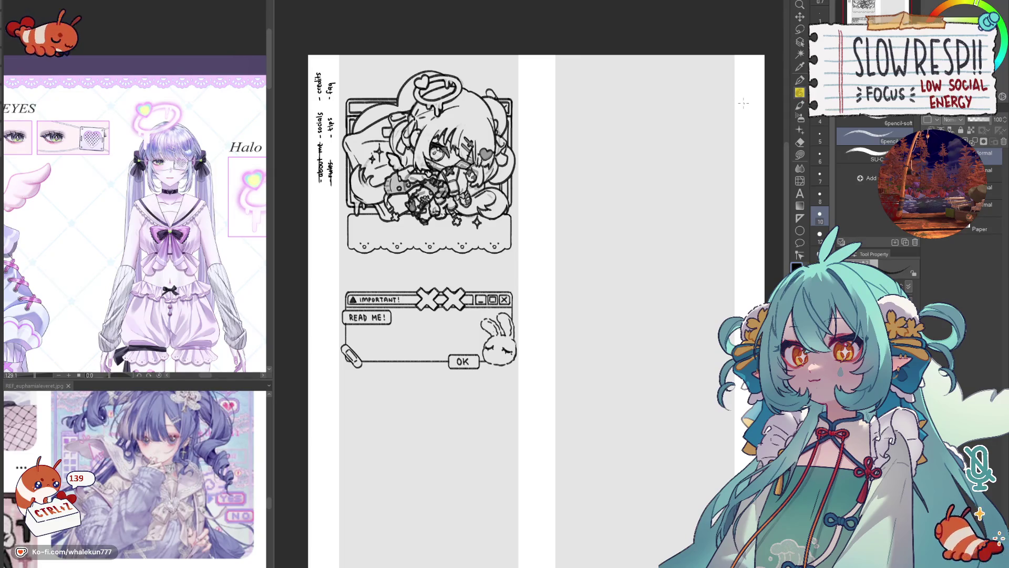
# - Look over the jacketed character reference, then return to the main canvas
pyautogui.scroll(2, 435, 356)
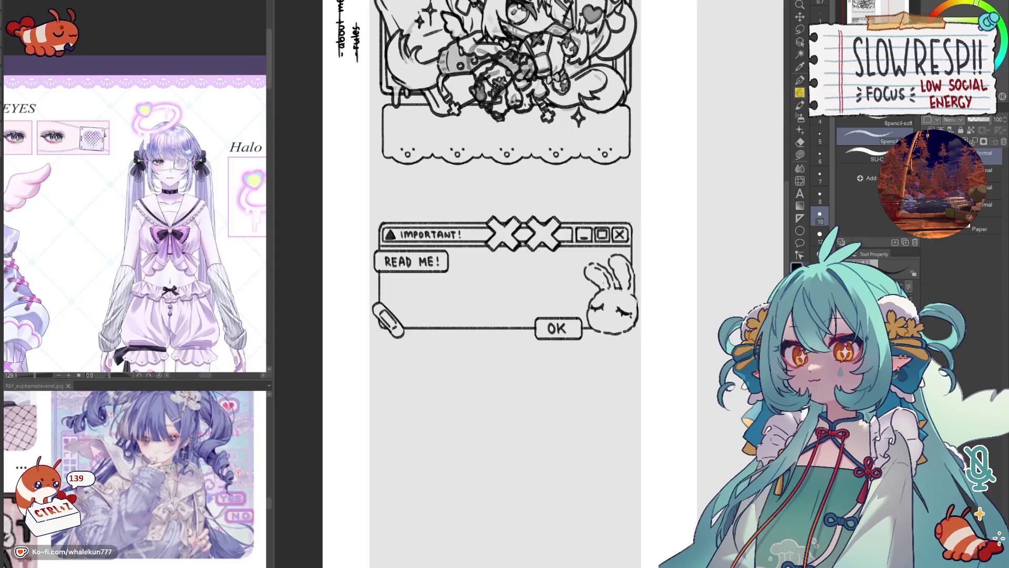
pyautogui.moveTo(608, 298)
pyautogui.mouseDown()
pyautogui.moveTo(567, 451)
pyautogui.moveTo(592, 333)
pyautogui.mouseUp()
pyautogui.scroll(-3, 592, 333)
pyautogui.moveTo(200, 367)
pyautogui.mouseDown()
pyautogui.moveTo(294, 300)
pyautogui.moveTo(241, 334)
pyautogui.moveTo(276, 342)
pyautogui.mouseUp()
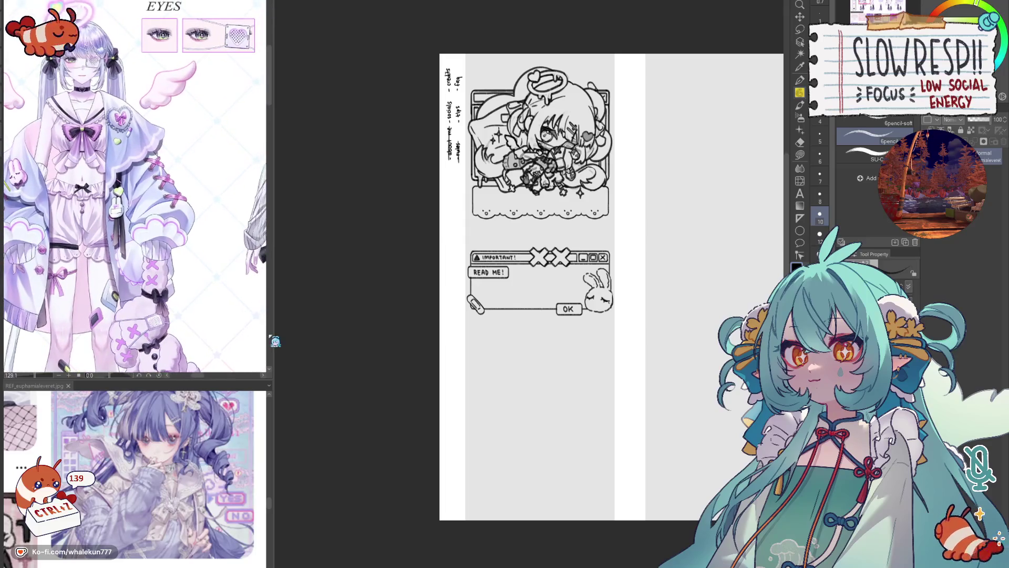
pyautogui.scroll(1, 576, 383)
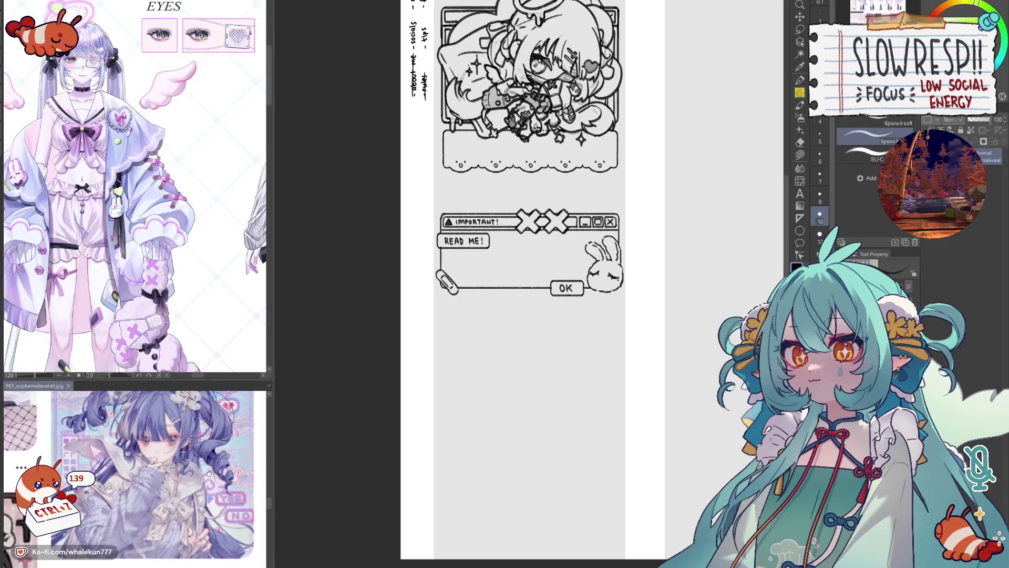
pyautogui.scroll(5, 210, 525)
pyautogui.scroll(-10, 210, 524)
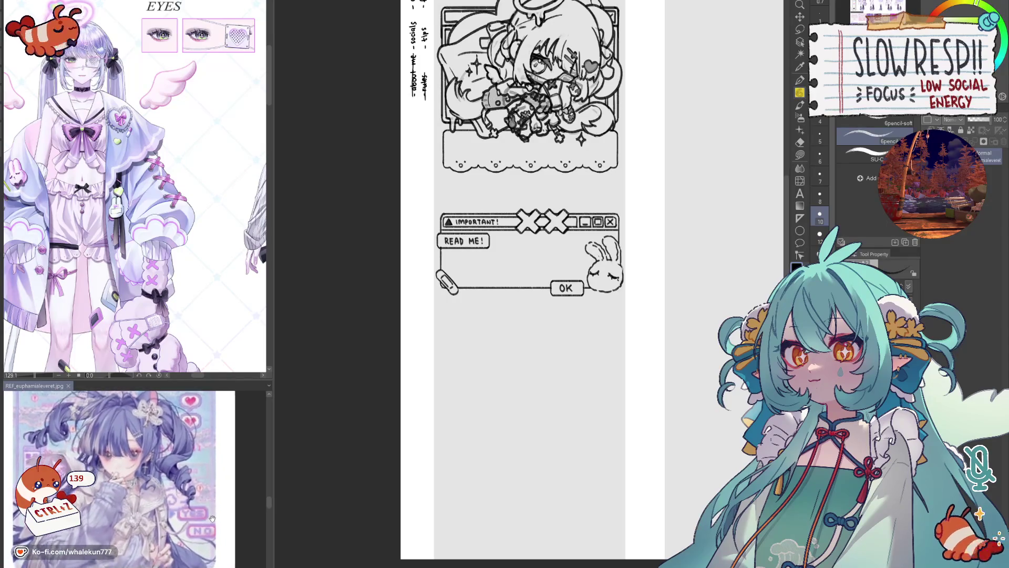
pyautogui.scroll(-8, 216, 542)
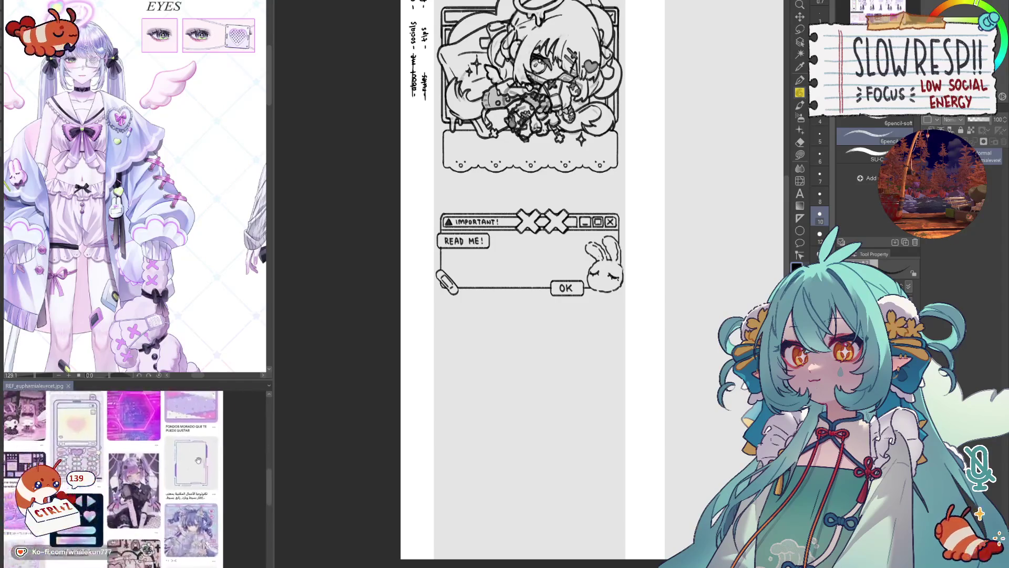
pyautogui.scroll(-3, 205, 513)
pyautogui.scroll(3, 200, 513)
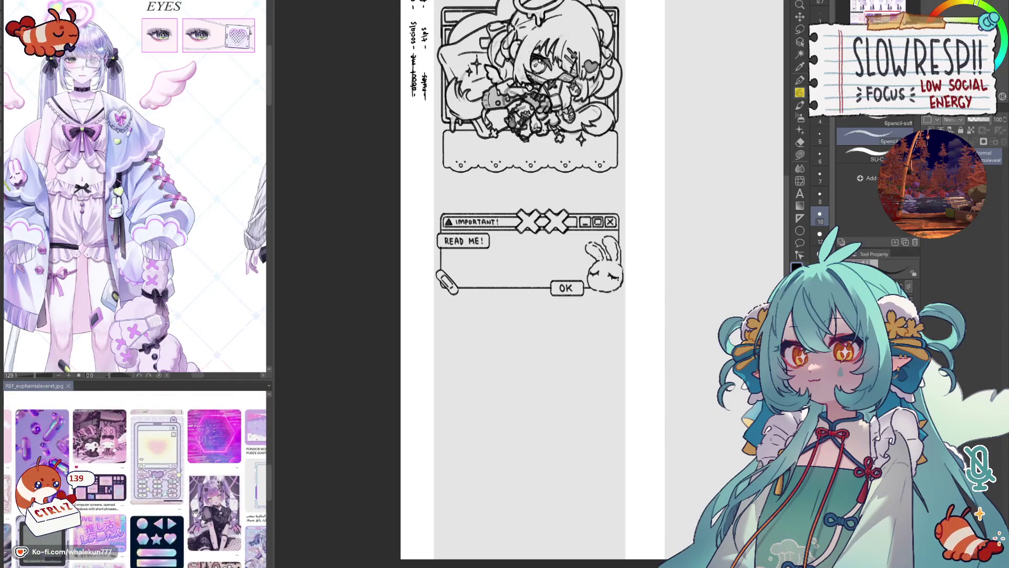
pyautogui.click(575, 353)
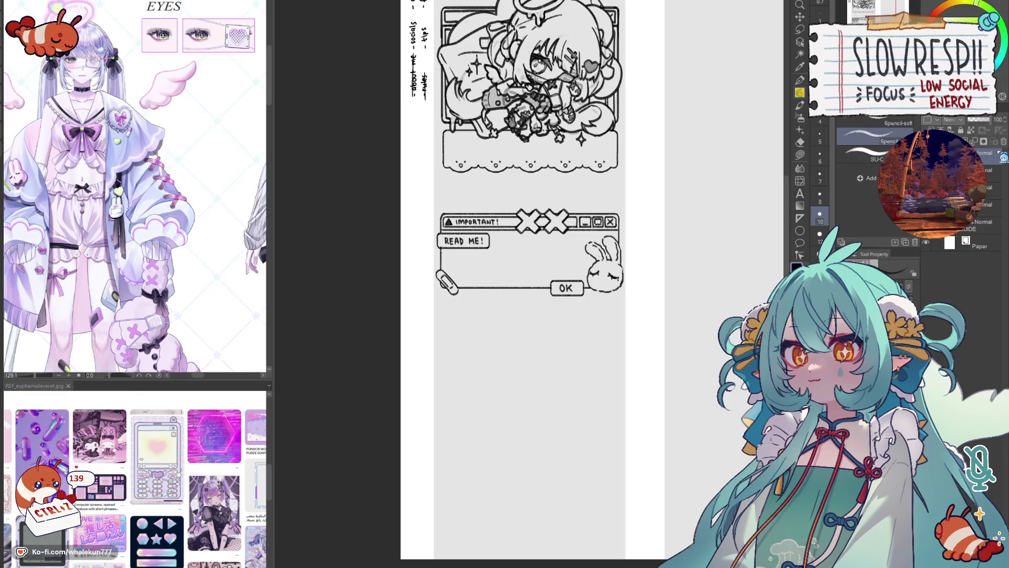
# - Sketch the phone's top edge and its tilted left and right sides
pyautogui.moveTo(544, 340); pyautogui.dragTo(517, 345)
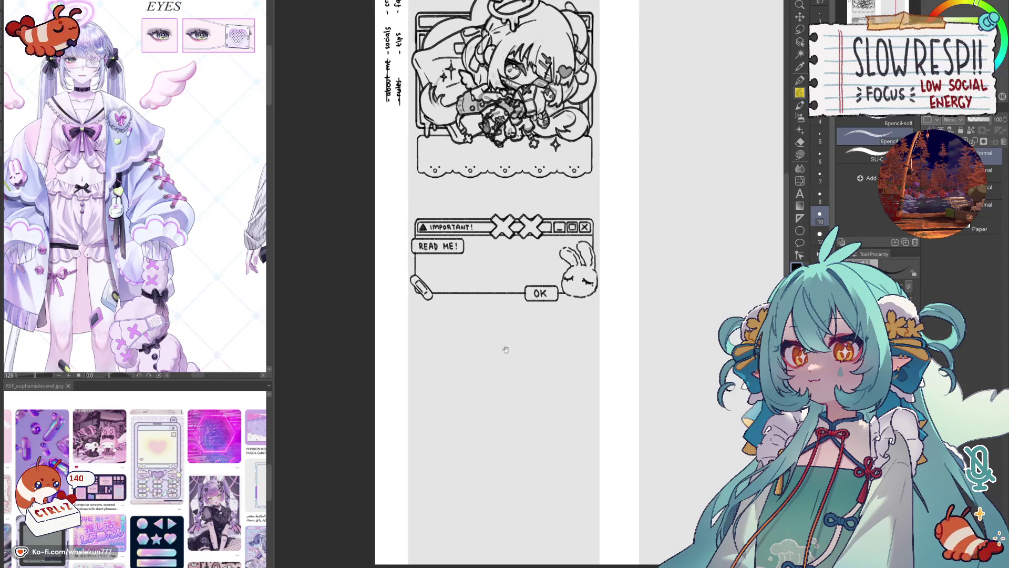
pyautogui.moveTo(427, 380); pyautogui.dragTo(508, 350)
pyautogui.hotkey('ctrl', 'z')
pyautogui.moveTo(427, 383); pyautogui.dragTo(469, 368)
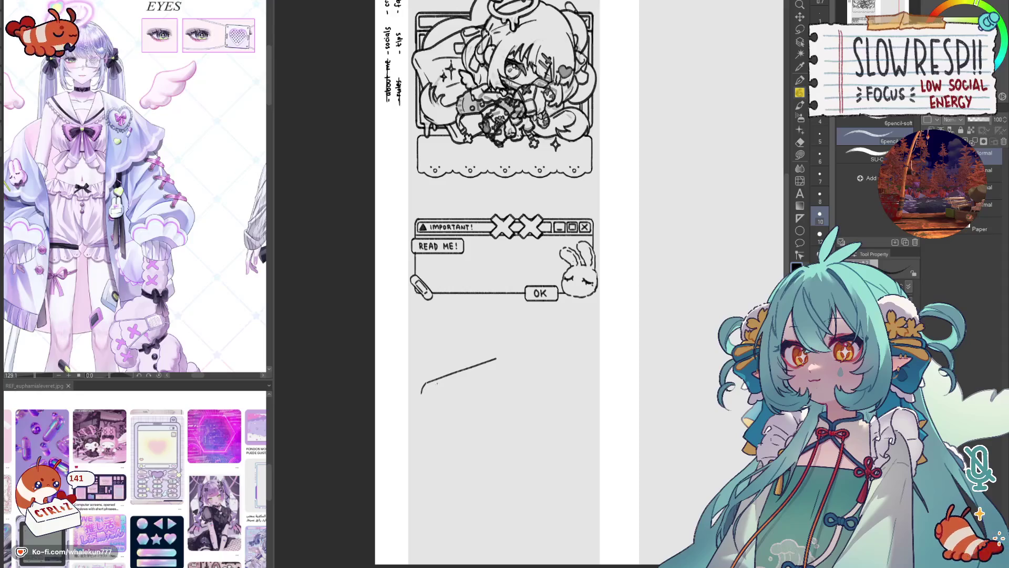
pyautogui.moveTo(421, 400); pyautogui.dragTo(436, 441)
pyautogui.hotkey('ctrl', 'z')
pyautogui.moveTo(421, 397); pyautogui.dragTo(471, 508)
pyautogui.hotkey('ctrl', 'z')
pyautogui.hotkey('ctrl', 'z')
pyautogui.moveTo(522, 380); pyautogui.dragTo(566, 458)
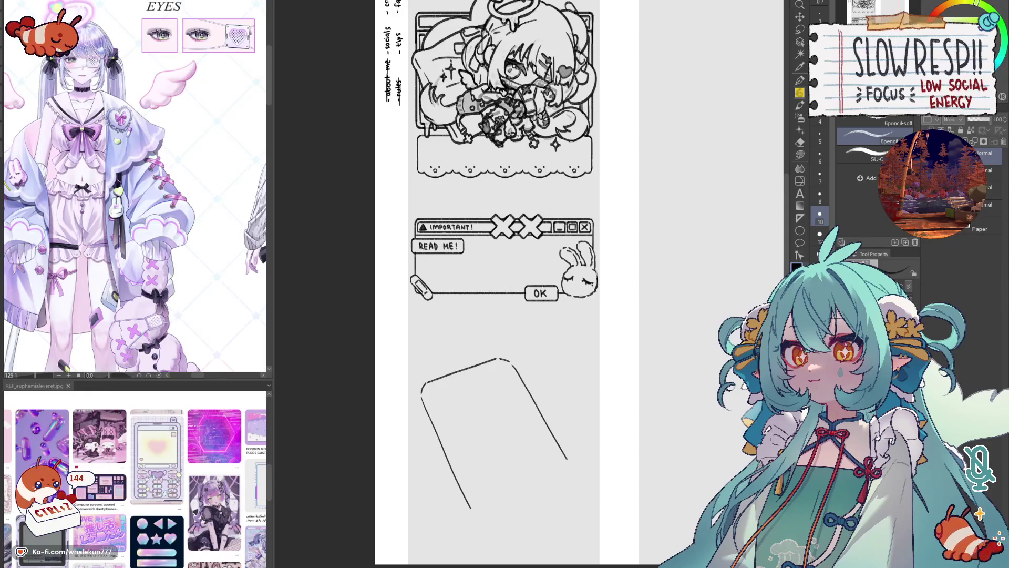
pyautogui.hotkey('ctrl', 'z')
pyautogui.moveTo(517, 370); pyautogui.dragTo(574, 472)
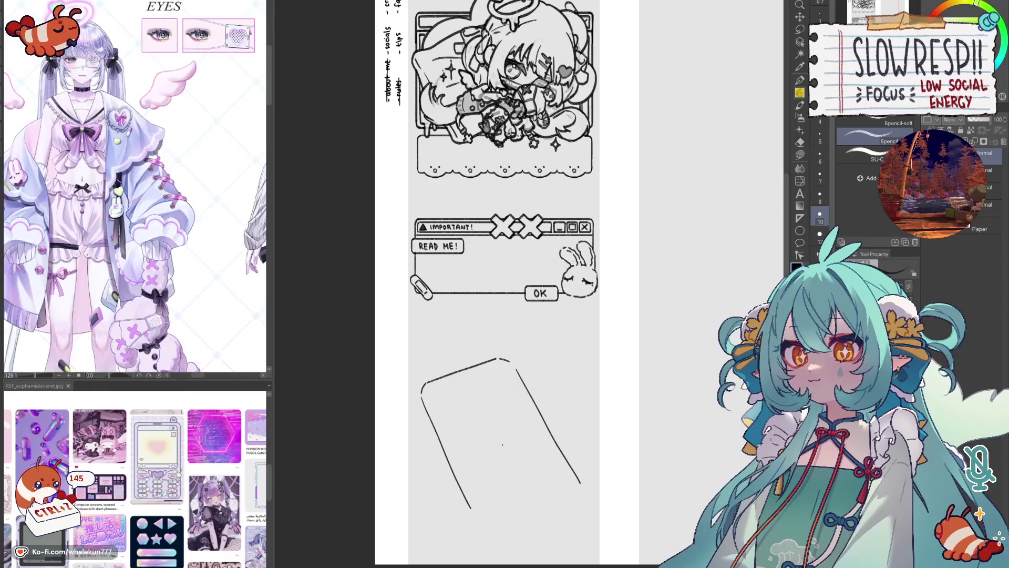
# - Redraw the left side down to the bottom and rework the right side stroke
pyautogui.moveTo(423, 397); pyautogui.dragTo(471, 508)
pyautogui.hotkey('ctrl', 'z')
pyautogui.moveTo(435, 413); pyautogui.dragTo(478, 484)
pyautogui.hotkey('ctrl', 'z')
pyautogui.moveTo(424, 397); pyautogui.dragTo(489, 518)
pyautogui.hotkey('ctrl', 'z')
pyautogui.moveTo(525, 385); pyautogui.dragTo(580, 472)
pyautogui.hotkey('ctrl', 'z')
pyautogui.moveTo(515, 368)
pyautogui.mouseDown()
pyautogui.moveTo(585, 486)
pyautogui.moveTo(550, 433)
pyautogui.mouseUp()
pyautogui.press('e')
pyautogui.press('p')
pyautogui.moveTo(566, 476)
pyautogui.mouseDown()
pyautogui.moveTo(540, 386)
pyautogui.moveTo(514, 354)
pyautogui.mouseUp()
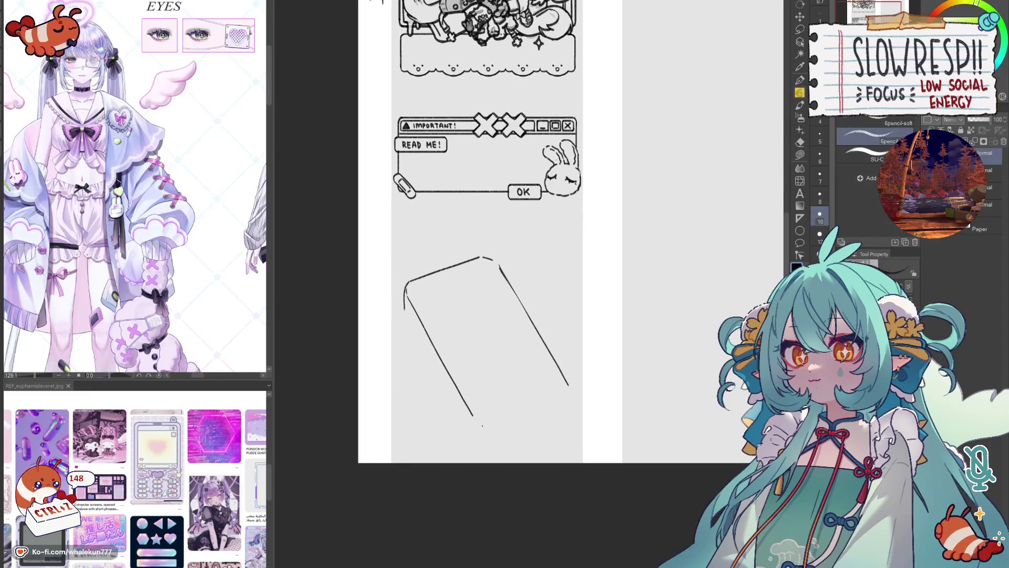
# - Close the phone outline with a bottom edge and try thickness lines at the corners
pyautogui.moveTo(486, 426); pyautogui.dragTo(561, 396)
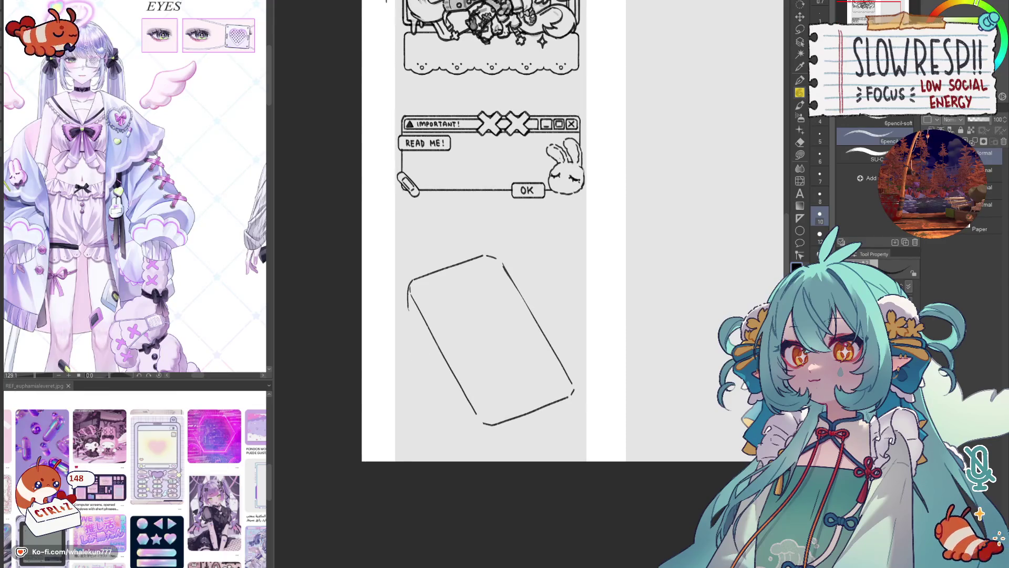
pyautogui.moveTo(409, 315); pyautogui.dragTo(476, 434)
pyautogui.hotkey('ctrl', 'z')
pyautogui.hotkey('ctrl', 'z')
pyautogui.moveTo(542, 423); pyautogui.dragTo(565, 415)
pyautogui.hotkey('ctrl', 'z')
pyautogui.moveTo(497, 435); pyautogui.dragTo(547, 419)
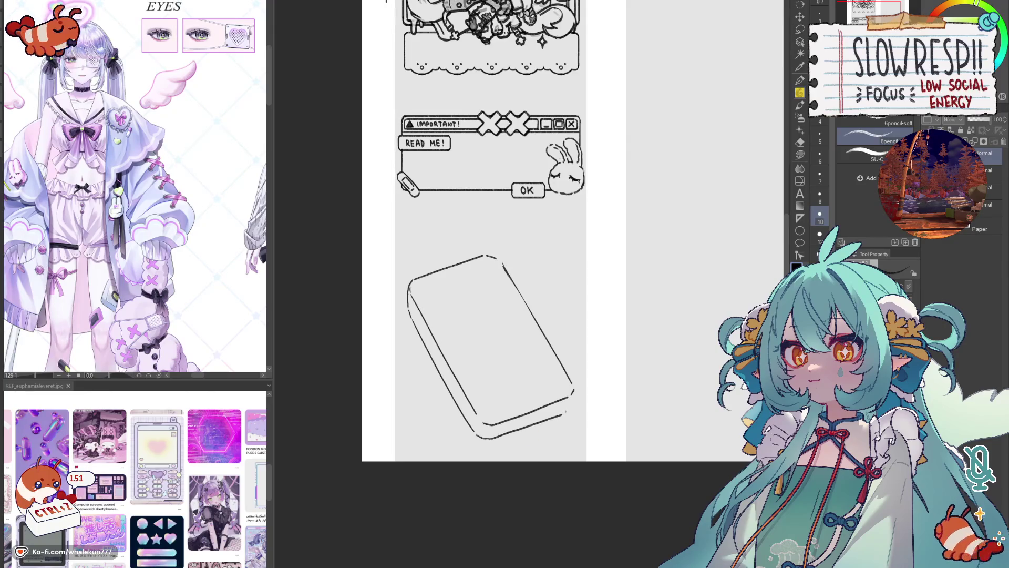
pyautogui.hotkey('ctrl', 'z')
pyautogui.hotkey('ctrl', 'z')
pyautogui.moveTo(573, 403)
pyautogui.mouseDown()
pyautogui.moveTo(572, 392)
pyautogui.moveTo(571, 408)
pyautogui.mouseUp()
pyautogui.hotkey('ctrl', 'z')
pyautogui.hotkey('ctrl', 'z')
pyautogui.scroll(1, 489, 263)
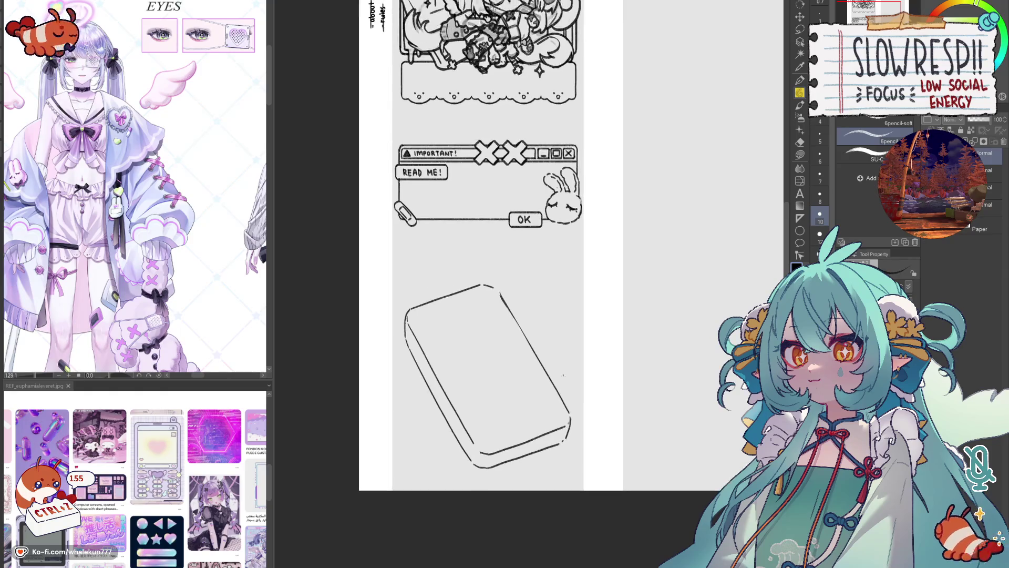
# - Skew, nudge and widen the phone sketch with Ctrl+T transforms
pyautogui.hotkey('ctrl', 't')
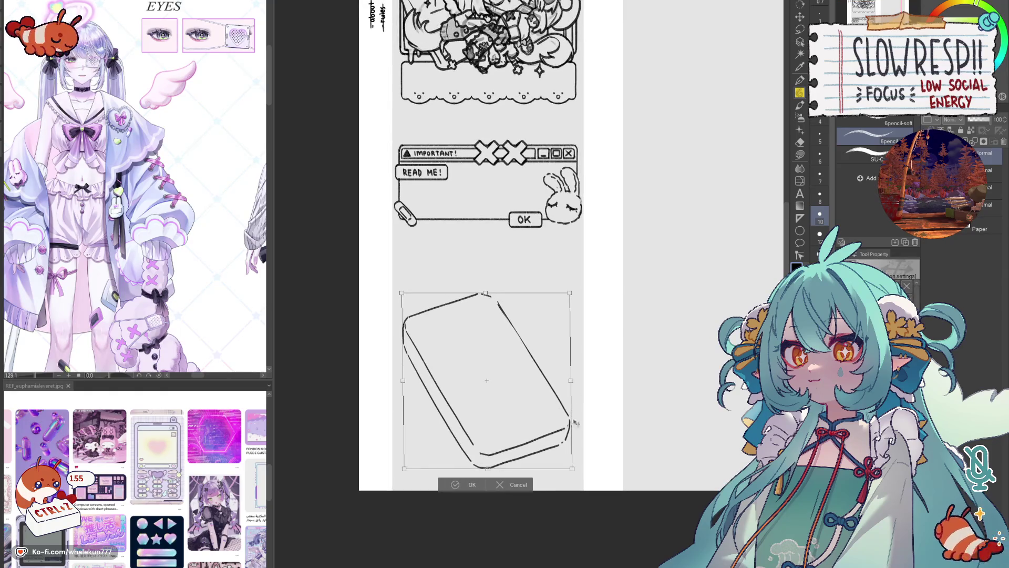
pyautogui.moveTo(572, 468); pyautogui.dragTo(576, 465)
pyautogui.moveTo(540, 429); pyautogui.dragTo(537, 425)
pyautogui.click(463, 479)
pyautogui.hotkey('ctrl', 't')
pyautogui.moveTo(570, 375); pyautogui.dragTo(570, 376)
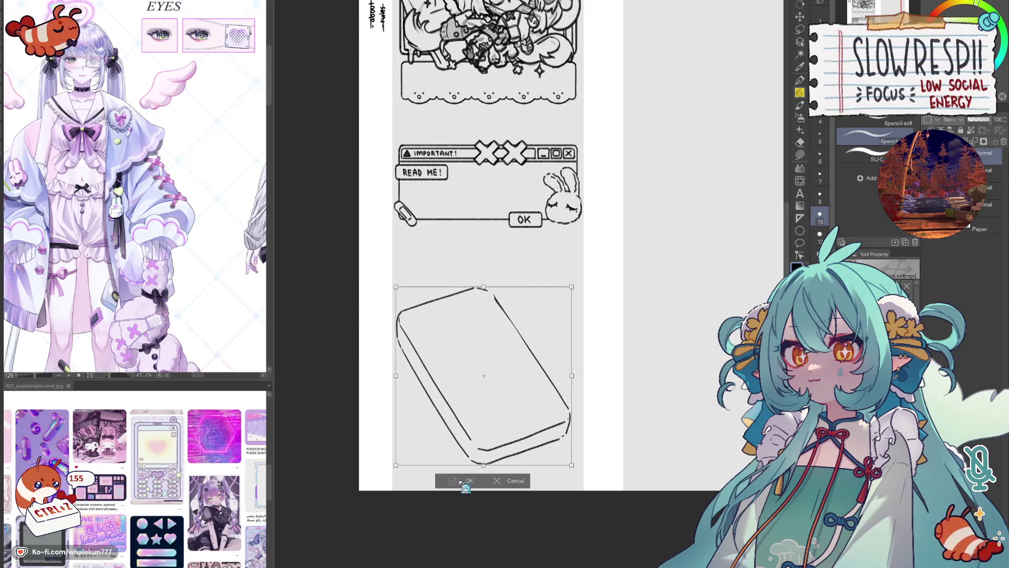
pyautogui.click(463, 482)
pyautogui.hotkey('ctrl', 'z')
pyautogui.hotkey('ctrl', 'z')
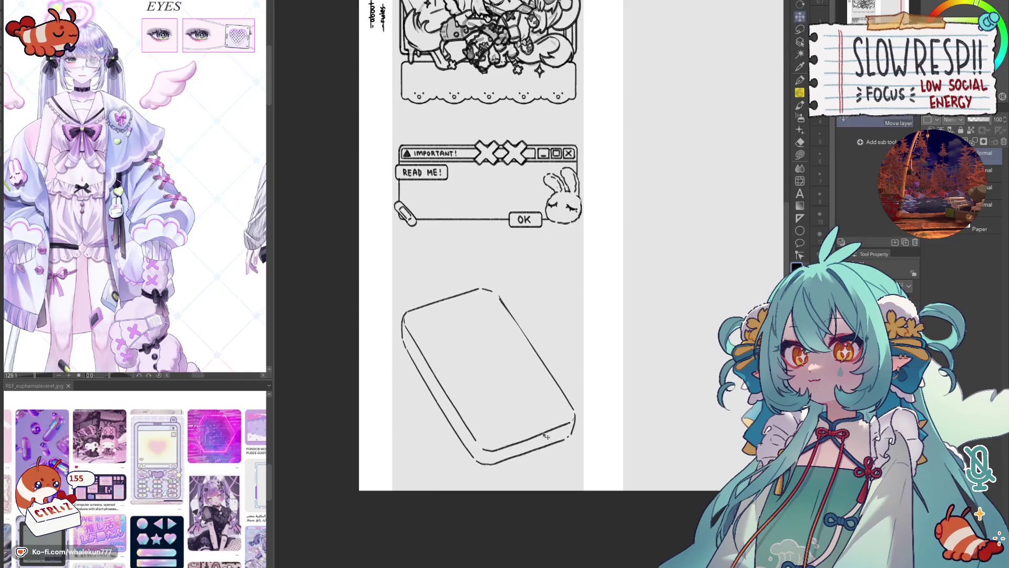
pyautogui.scroll(1, 444, 315)
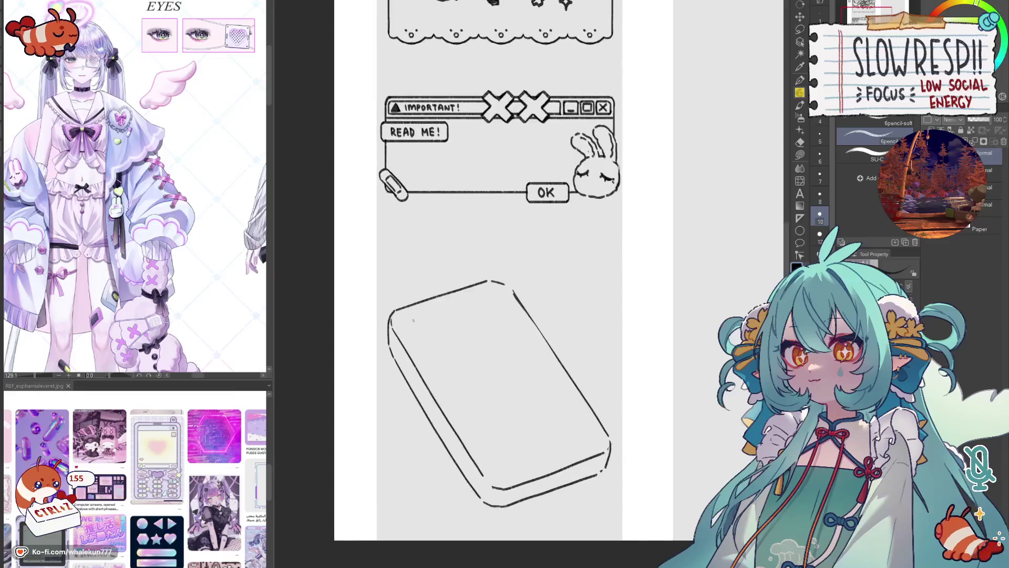
# - Draw the screen's inner top line, upper-left rounded corner and left edge
pyautogui.moveTo(401, 316); pyautogui.dragTo(476, 291)
pyautogui.hotkey('ctrl', 'z')
pyautogui.moveTo(402, 317)
pyautogui.mouseDown()
pyautogui.moveTo(488, 284)
pyautogui.moveTo(447, 304)
pyautogui.moveTo(492, 287)
pyautogui.moveTo(482, 298)
pyautogui.mouseUp()
pyautogui.hotkey('ctrl', 'z')
pyautogui.hotkey('ctrl', 'z')
pyautogui.moveTo(390, 310); pyautogui.dragTo(410, 351)
pyautogui.hotkey('ctrl', 'z')
pyautogui.hotkey('ctrl', 'z')
pyautogui.hotkey('ctrl', 'z')
pyautogui.hotkey('ctrl', 'z')
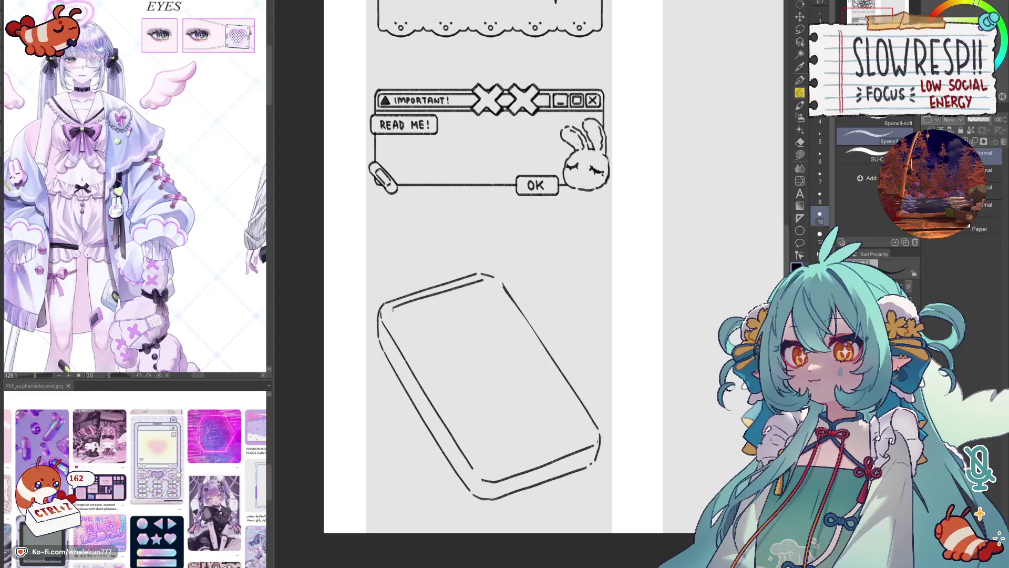
pyautogui.moveTo(389, 317); pyautogui.dragTo(419, 367)
pyautogui.moveTo(493, 287)
pyautogui.mouseDown()
pyautogui.moveTo(527, 253)
pyautogui.moveTo(565, 315)
pyautogui.mouseUp()
# - Add the screen's top-right corner, right edge and bottom edge
pyautogui.hotkey('ctrl', 'z')
pyautogui.hotkey('ctrl', 'z')
pyautogui.hotkey('ctrl', 'z')
pyautogui.hotkey('ctrl', 'z')
pyautogui.hotkey('ctrl', 'z')
pyautogui.moveTo(517, 248)
pyautogui.mouseDown()
pyautogui.moveTo(576, 328)
pyautogui.moveTo(528, 259)
pyautogui.moveTo(570, 316)
pyautogui.moveTo(548, 291)
pyautogui.mouseUp()
pyautogui.hotkey('ctrl', 'z')
pyautogui.moveTo(466, 339); pyautogui.dragTo(480, 349)
pyautogui.hotkey('ctrl', 'z')
pyautogui.moveTo(450, 309)
pyautogui.mouseDown()
pyautogui.moveTo(475, 348)
pyautogui.moveTo(564, 326)
pyautogui.mouseUp()
pyautogui.hotkey('ctrl', 'z')
pyautogui.hotkey('ctrl', 'z')
pyautogui.moveTo(480, 354); pyautogui.dragTo(577, 323)
# - Mirror the view to check proportions and draw the small loop on the phone's top
pyautogui.press('h')
pyautogui.press('h')
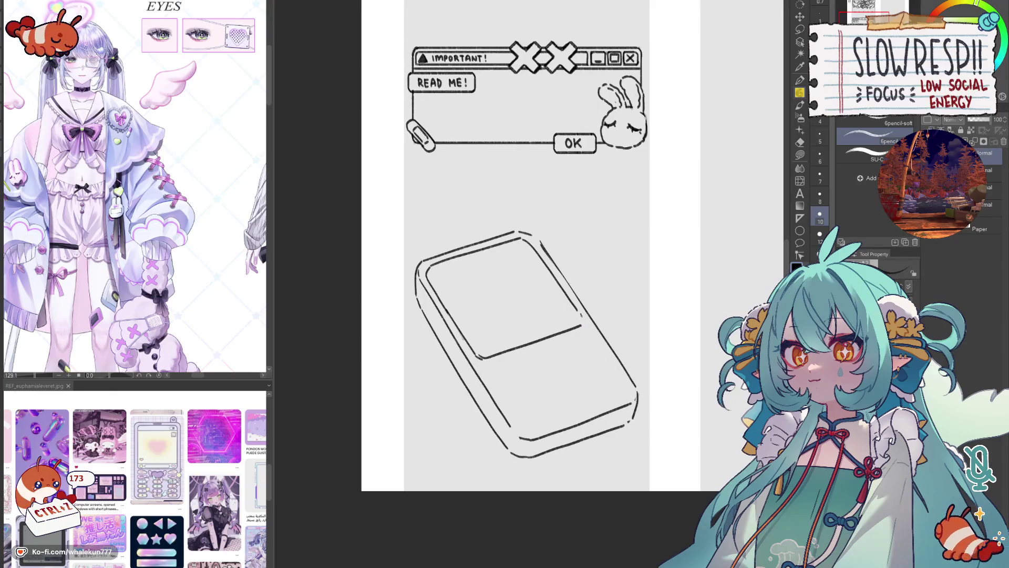
pyautogui.moveTo(481, 219); pyautogui.dragTo(492, 246)
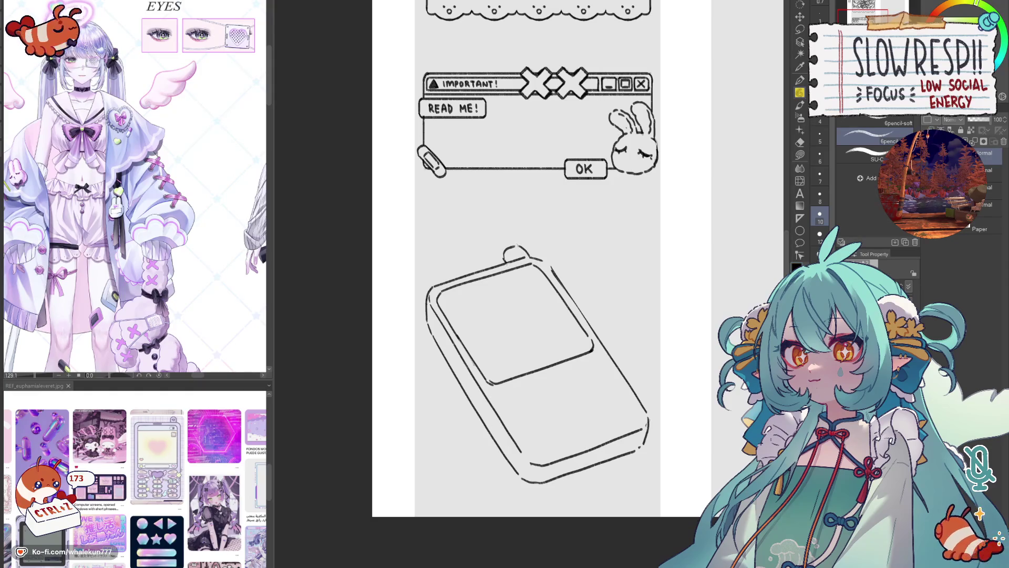
pyautogui.moveTo(514, 246)
pyautogui.mouseDown()
pyautogui.moveTo(525, 251)
pyautogui.moveTo(514, 217)
pyautogui.mouseUp()
pyautogui.moveTo(593, 322); pyautogui.dragTo(654, 318)
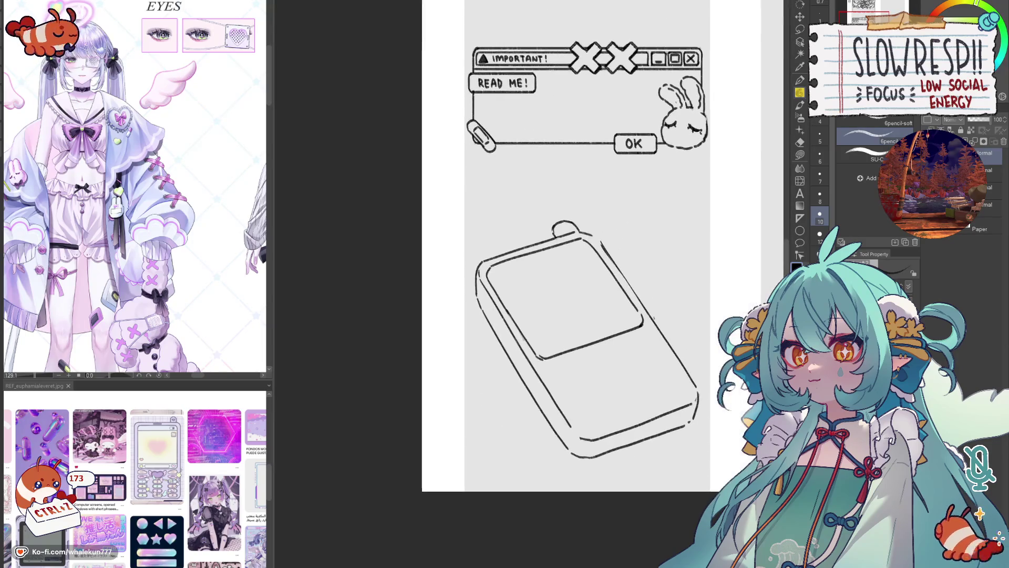